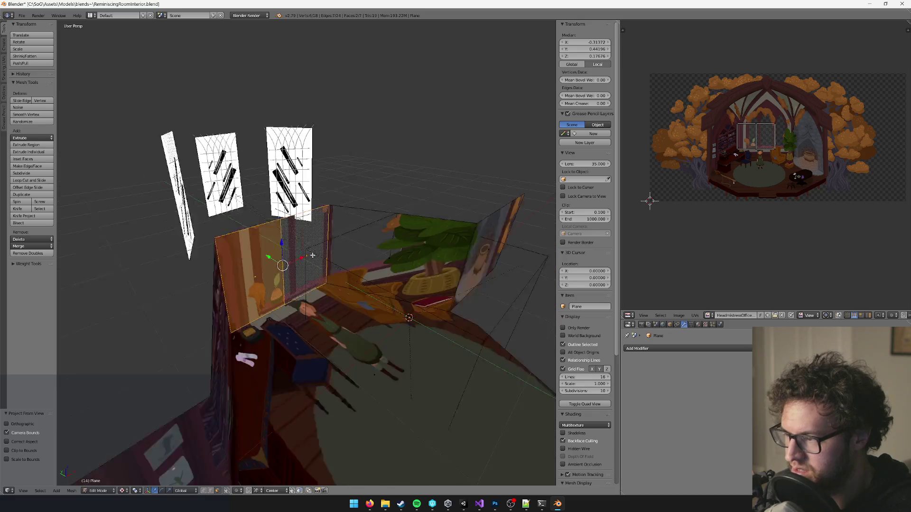
- Shift the selected wall faces slightly along Y and project the painting onto the room from the camera view
{"action": "left_click_drag", "start_coordinate": [304, 272], "coordinate": [313, 275]}
{"action": "key", "text": "a"}
{"action": "key", "text": "KP_0"}
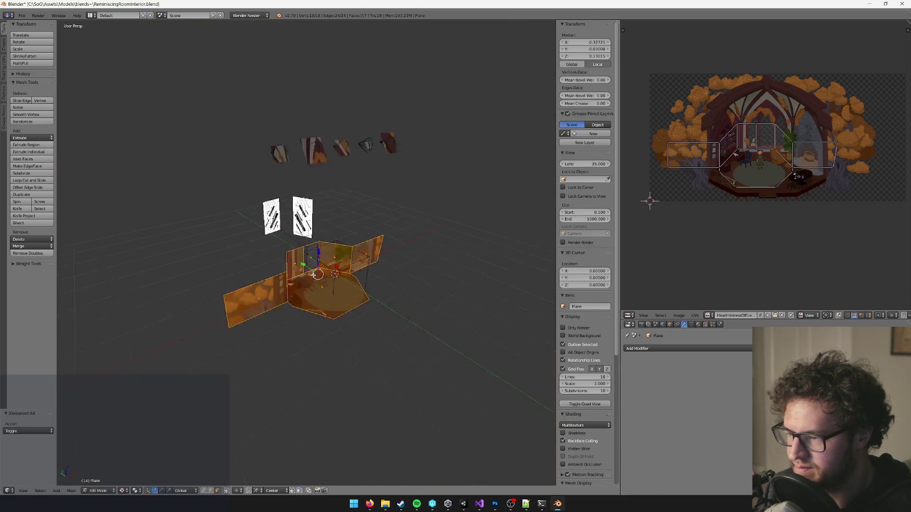
{"action": "key", "text": "u"}
{"action": "left_click", "coordinate": [313, 276]}
{"action": "key", "text": "ctrl+z"}
{"action": "key", "text": "ctrl+z"}
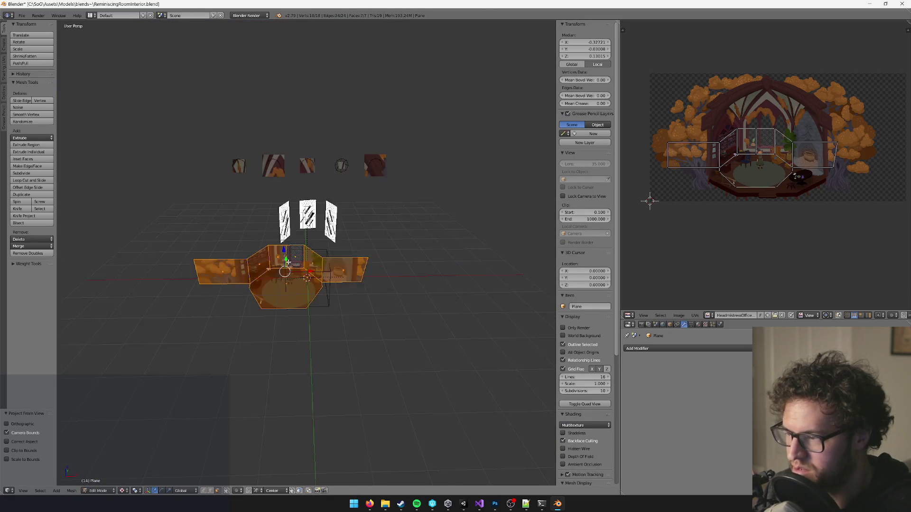
{"action": "scroll", "coordinate": [340, 267], "scroll_direction": "up", "scroll_amount": 5}
{"action": "scroll", "coordinate": [340, 267], "scroll_direction": "up", "scroll_amount": 2}
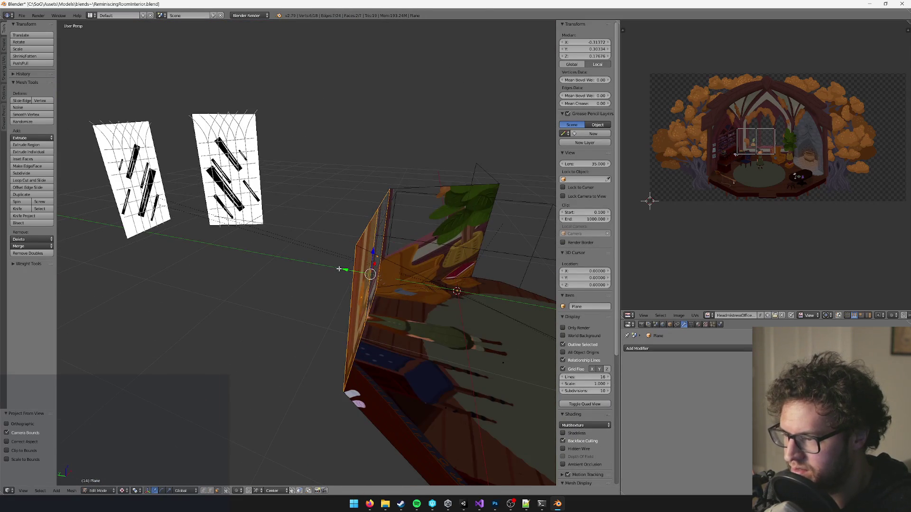
- Re-project the painting onto the whole room from the camera view and check it in perspective
{"action": "key", "text": "a"}
{"action": "key", "text": "KP_0"}
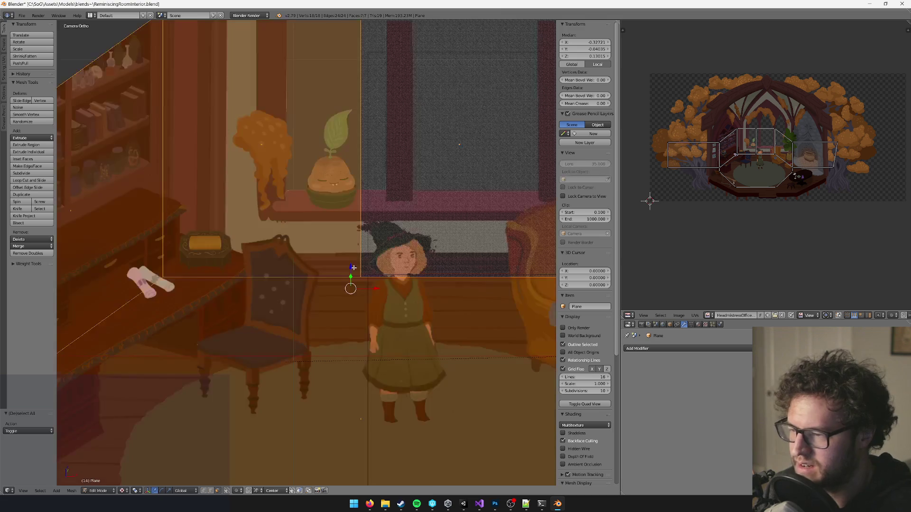
{"action": "key", "text": "u"}
{"action": "left_click", "coordinate": [354, 267]}
{"action": "key", "text": "ctrl+z"}
{"action": "key", "text": "ctrl+z"}
{"action": "scroll", "coordinate": [323, 279], "scroll_direction": "up", "scroll_amount": 4}
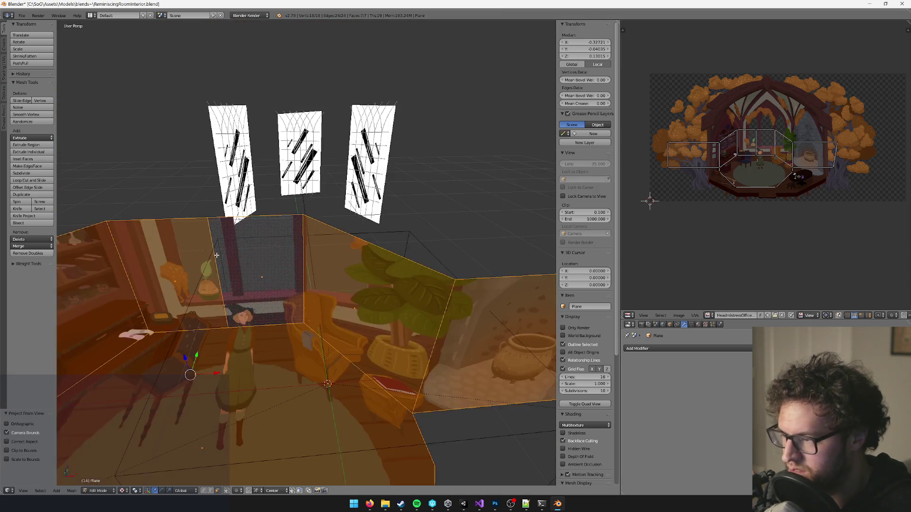
{"action": "scroll", "coordinate": [294, 289], "scroll_direction": "up", "scroll_amount": 2}
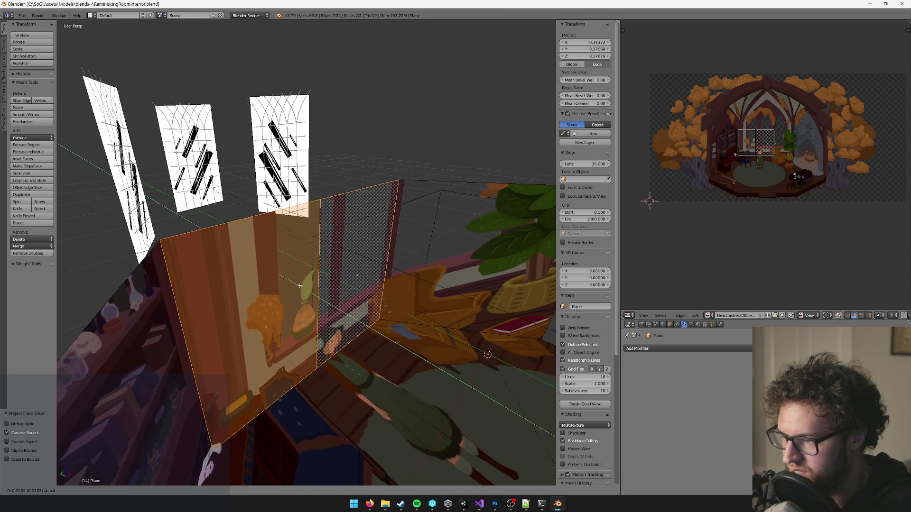
- Select the whole room mesh and look through the camera again to compare the mapping
{"action": "key", "text": "a"}
{"action": "key", "text": "KP_0"}
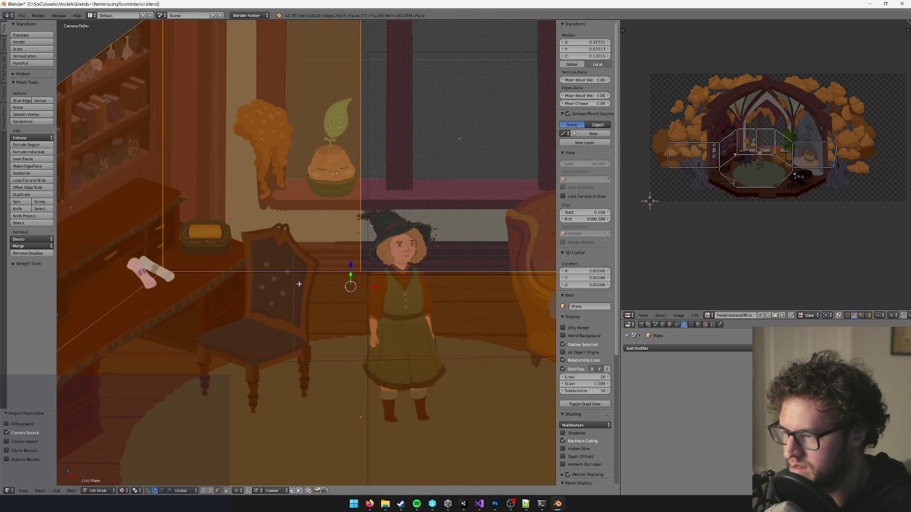
{"action": "scroll", "coordinate": [299, 284], "scroll_direction": "down", "scroll_amount": 6}
{"action": "scroll", "coordinate": [324, 266], "scroll_direction": "up", "scroll_amount": 5}
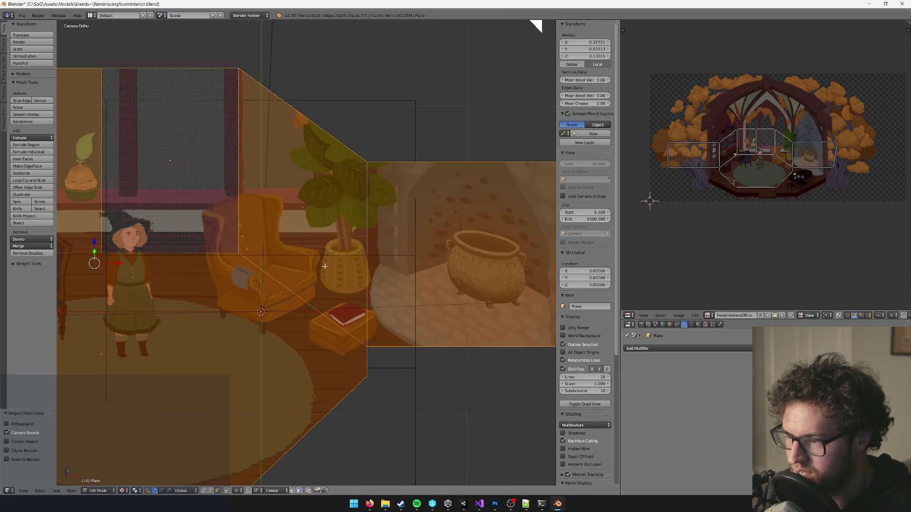
{"action": "scroll", "coordinate": [325, 266], "scroll_direction": "down", "scroll_amount": 6}
{"action": "scroll", "coordinate": [264, 431], "scroll_direction": "up", "scroll_amount": 5}
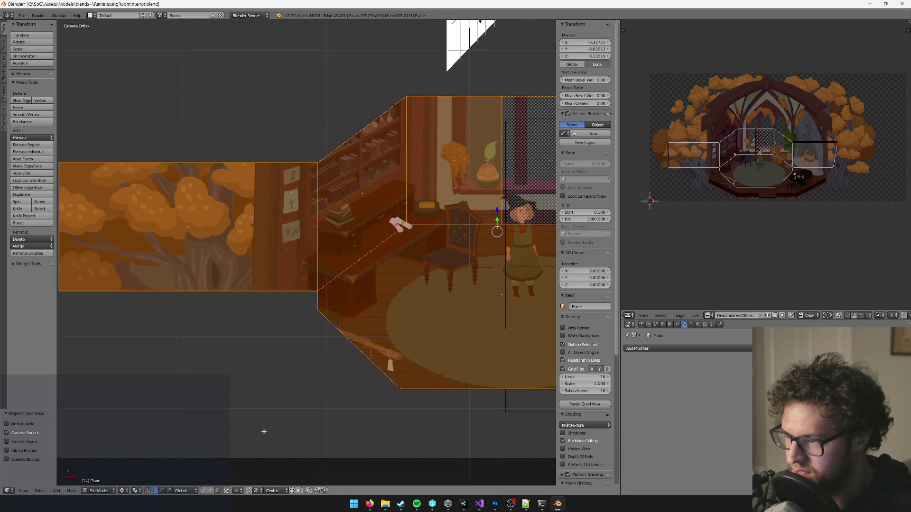
- Box-select the three bookshelf wall edge vertices and move them to the left
{"action": "key", "text": "b"}
{"action": "left_click_drag", "start_coordinate": [240, 126], "coordinate": [326, 376]}
{"action": "left_click_drag", "start_coordinate": [344, 254], "coordinate": [289, 265]}
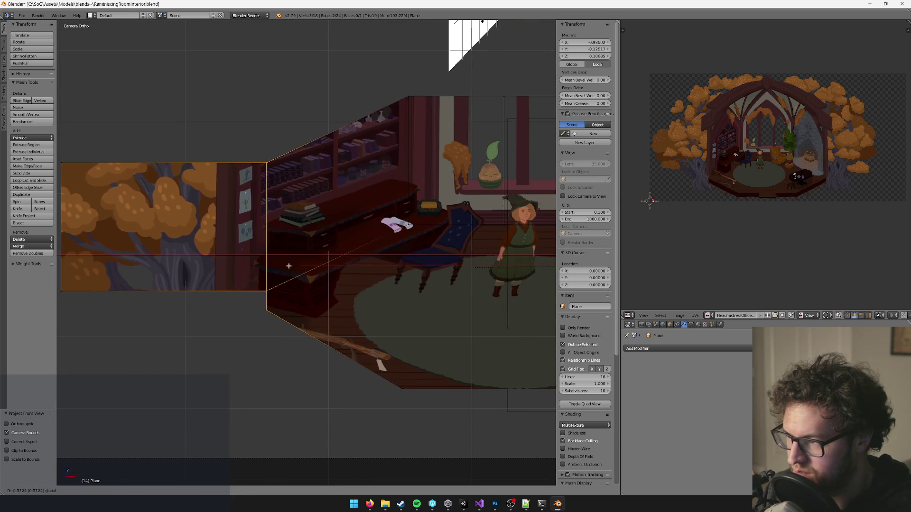
{"action": "key", "text": "a"}
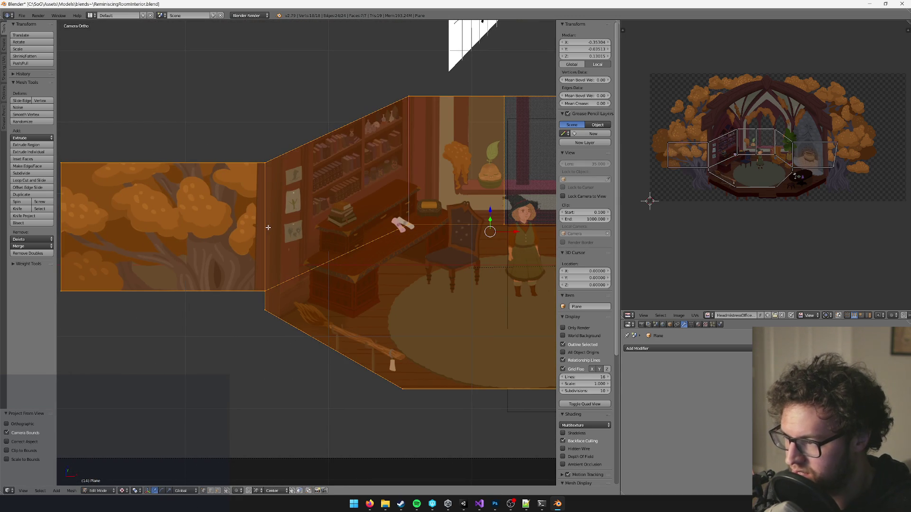
- Select the tree wall's bottom corner vertex by the broom plus a second vertex
{"action": "scroll", "coordinate": [286, 294], "scroll_direction": "right", "scroll_amount": 1}
{"action": "scroll", "coordinate": [280, 299], "scroll_direction": "down", "scroll_amount": 1}
{"action": "right_click", "coordinate": [240, 297]}
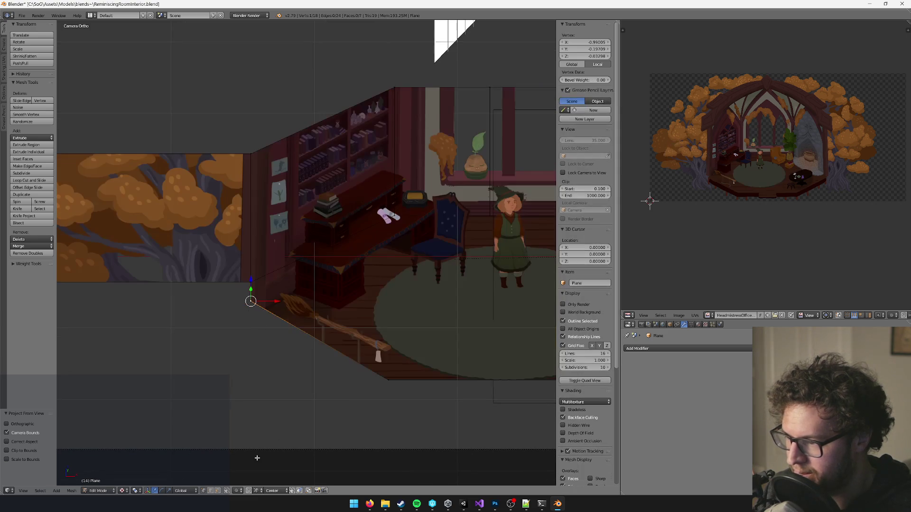
{"action": "right_click", "coordinate": [388, 380], "text": "shift"}
{"action": "scroll", "coordinate": [327, 326], "scroll_direction": "down", "scroll_amount": 4}
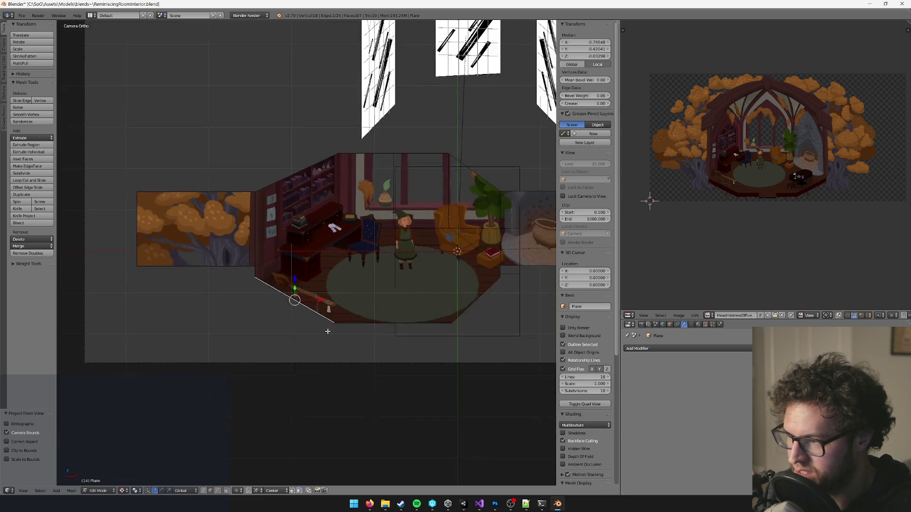
{"action": "scroll", "coordinate": [323, 310], "scroll_direction": "up", "scroll_amount": 5}
{"action": "scroll", "coordinate": [241, 346], "scroll_direction": "left", "scroll_amount": 1}
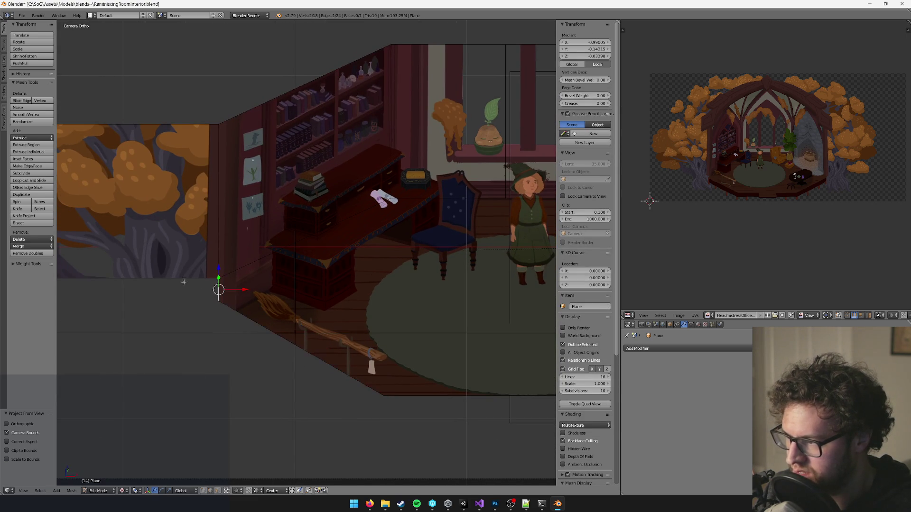
{"action": "scroll", "coordinate": [209, 281], "scroll_direction": "down", "scroll_amount": 5}
{"action": "mouse_move", "coordinate": [208, 280]}
{"action": "left_mouse_down"}
{"action": "mouse_move", "coordinate": [247, 289]}
{"action": "mouse_move", "coordinate": [336, 280]}
{"action": "mouse_move", "coordinate": [303, 294]}
{"action": "mouse_move", "coordinate": [322, 302]}
{"action": "left_mouse_up"}
{"action": "scroll", "coordinate": [337, 281], "scroll_direction": "up", "scroll_amount": 5}
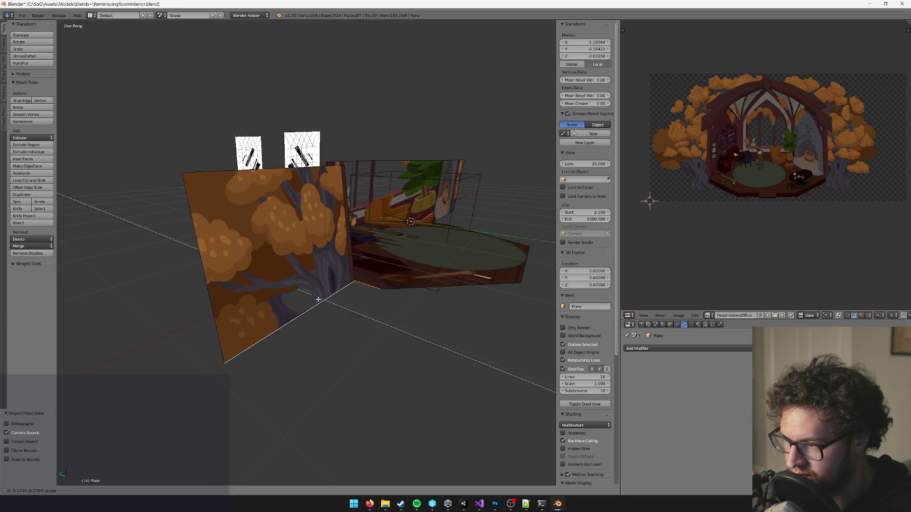
- Select the tree wall's bottom and corner edges plus all connected wall geometry
{"action": "key", "text": "a"}
{"action": "key", "text": "ctrl+z"}
{"action": "key", "text": "ctrl+z"}
{"action": "key", "text": "ctrl+z"}
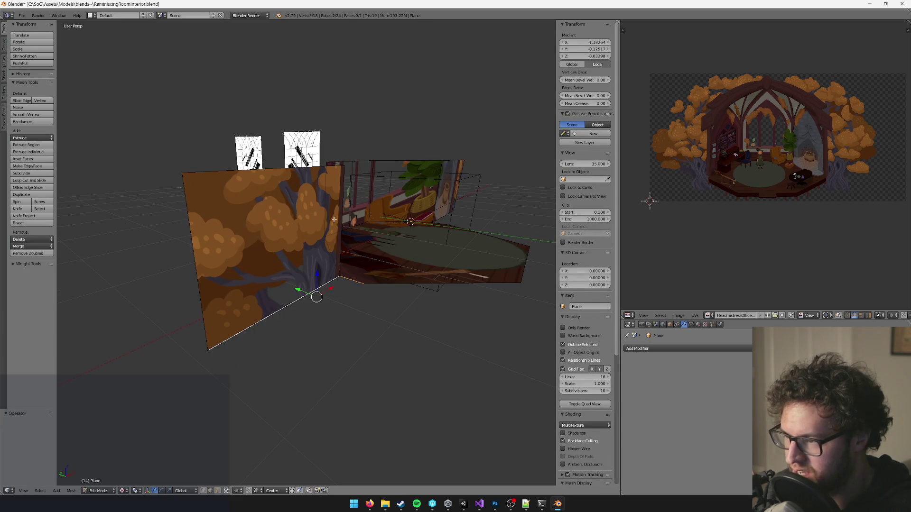
{"action": "left_click_drag", "start_coordinate": [303, 173], "coordinate": [327, 221]}
{"action": "right_click", "coordinate": [327, 220], "text": "shift"}
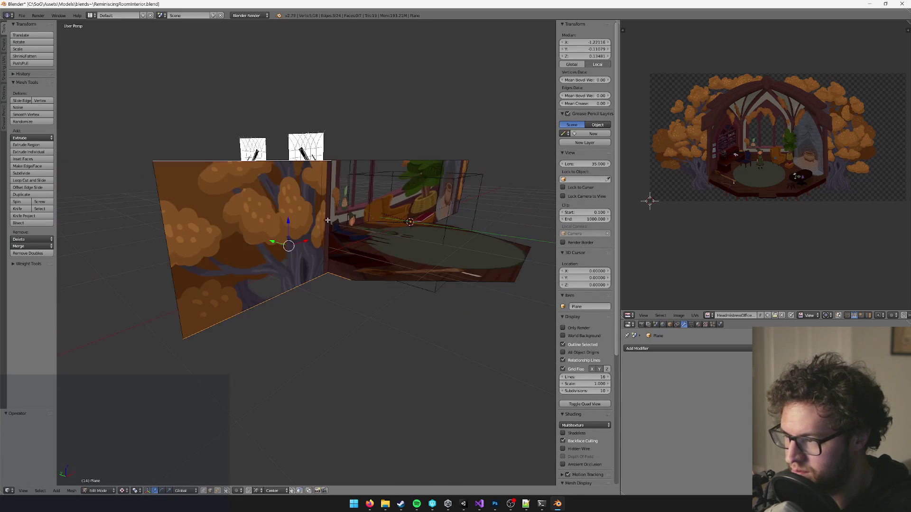
{"action": "key", "text": "ctrl+l"}
- Re-project the painting onto the walls from the camera view and inspect the result
{"action": "key", "text": "KP_0"}
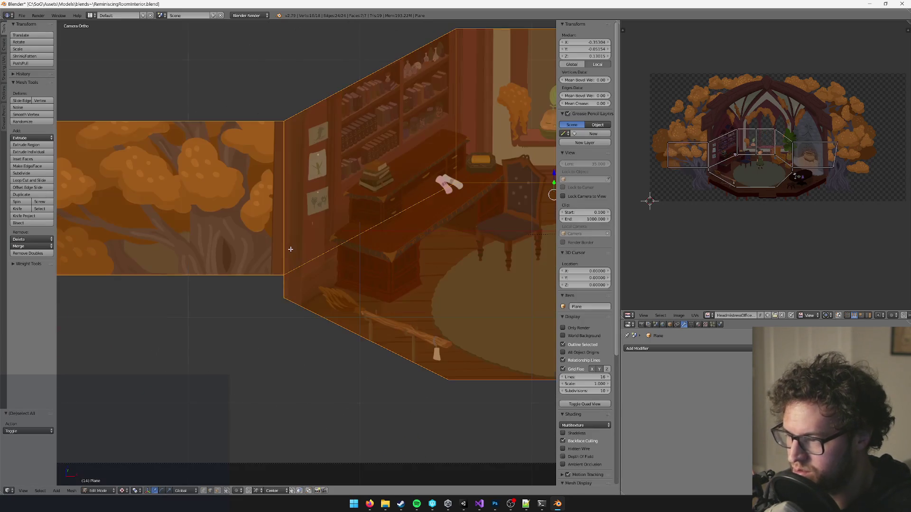
{"action": "key", "text": "u"}
{"action": "left_click", "coordinate": [291, 249]}
{"action": "key", "text": "KP_0"}
{"action": "scroll", "coordinate": [265, 309], "scroll_direction": "up", "scroll_amount": 3}
{"action": "mouse_move", "coordinate": [264, 309]}
{"action": "left_mouse_down"}
{"action": "mouse_move", "coordinate": [326, 265]}
{"action": "mouse_move", "coordinate": [319, 287]}
{"action": "mouse_move", "coordinate": [263, 261]}
{"action": "left_mouse_up"}
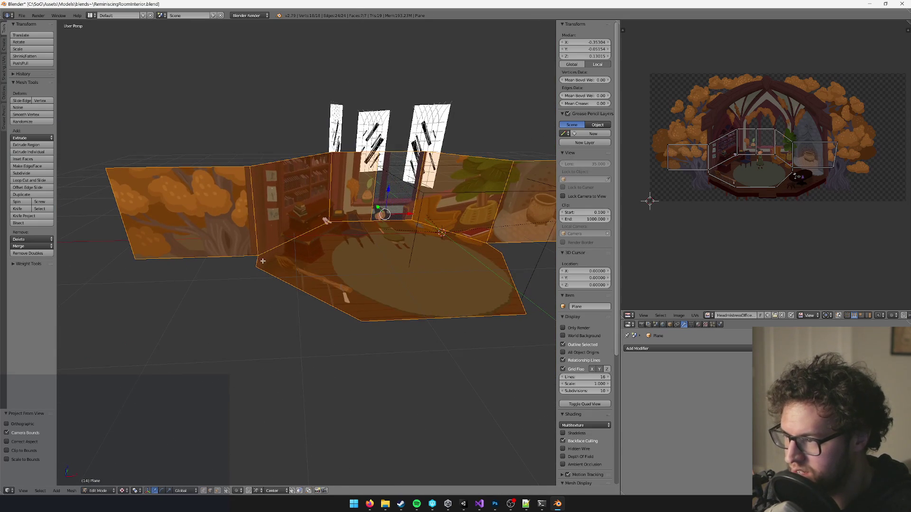
{"action": "key", "text": "a"}
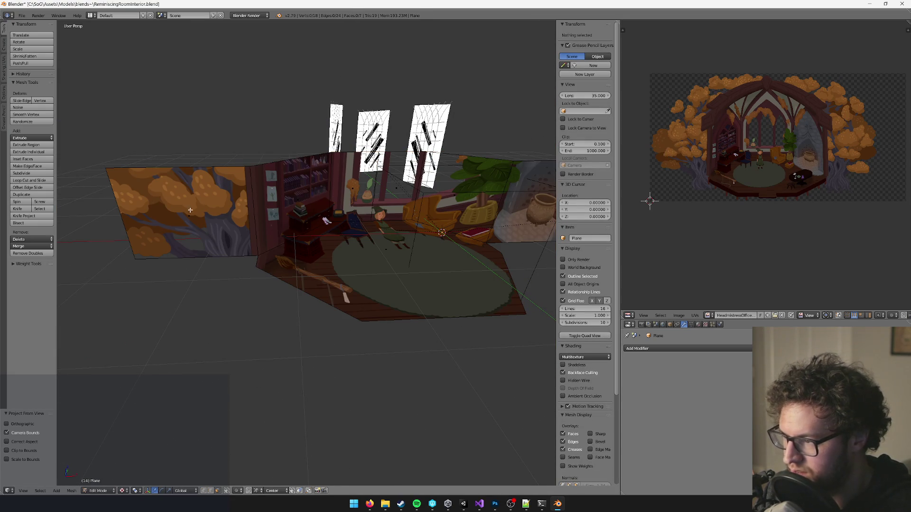
- Select the left tree-wall face and view it around the desk
{"action": "right_click", "coordinate": [201, 214]}
{"action": "left_click_drag", "start_coordinate": [200, 214], "coordinate": [209, 223]}
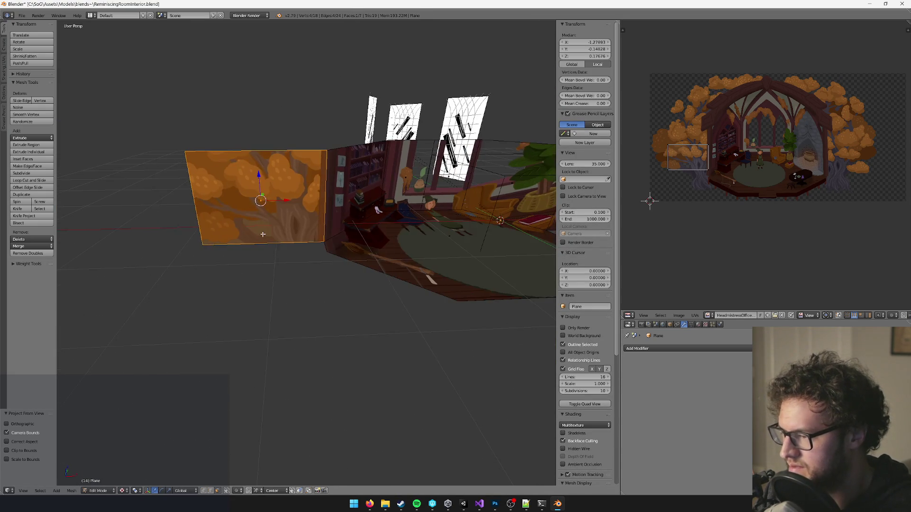
{"action": "scroll", "coordinate": [192, 223], "scroll_direction": "up", "scroll_amount": 5}
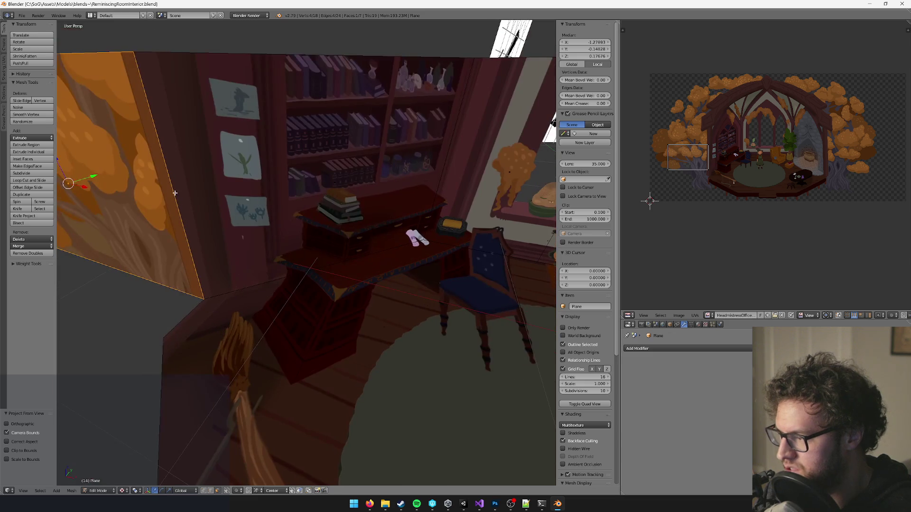
{"action": "left_click_drag", "start_coordinate": [106, 178], "coordinate": [158, 194]}
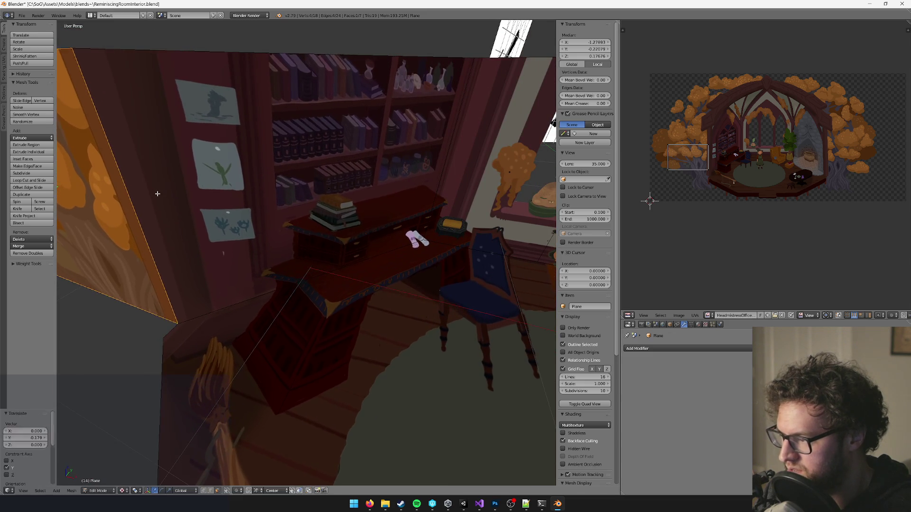
- Project the painting onto the whole room mesh from the camera view
{"action": "key", "text": "a"}
{"action": "key", "text": "KP_0"}
{"action": "key", "text": "u"}
{"action": "left_click", "coordinate": [157, 193]}
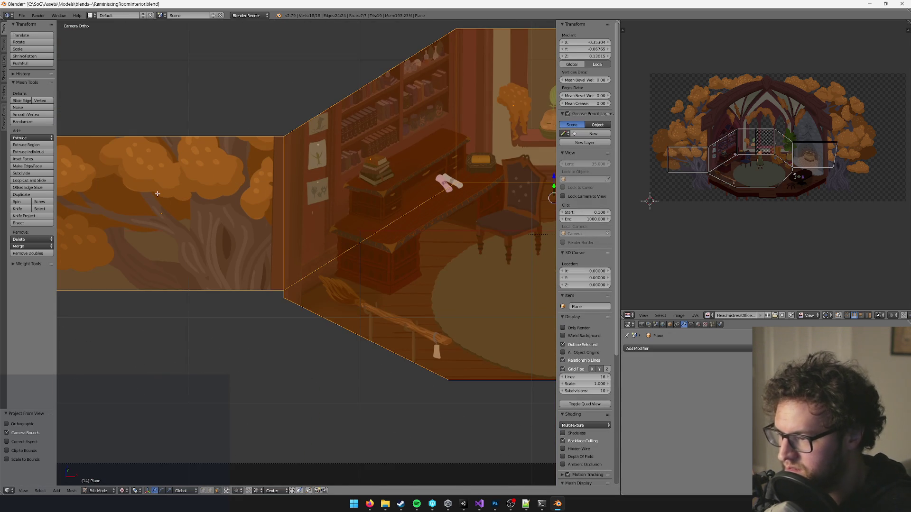
{"action": "left_click_drag", "start_coordinate": [443, 198], "coordinate": [291, 247]}
{"action": "key", "text": "KP_0"}
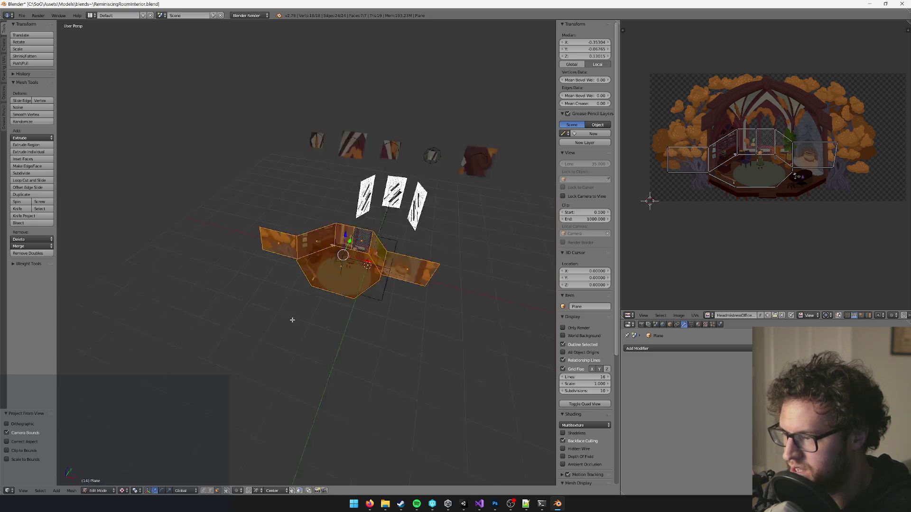
- Reselect the tree-wall face, then select the whole mesh in camera view
{"action": "right_click", "coordinate": [236, 273]}
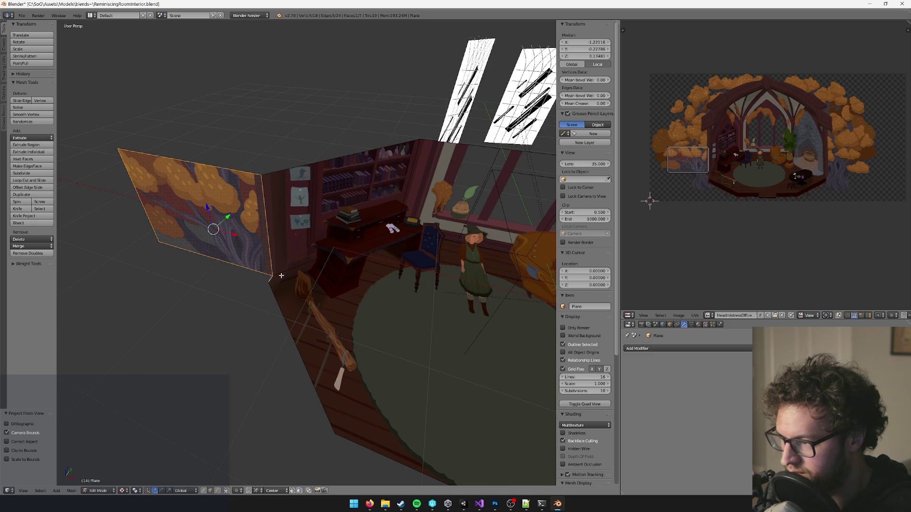
{"action": "key", "text": "a"}
{"action": "key", "text": "KP_0"}
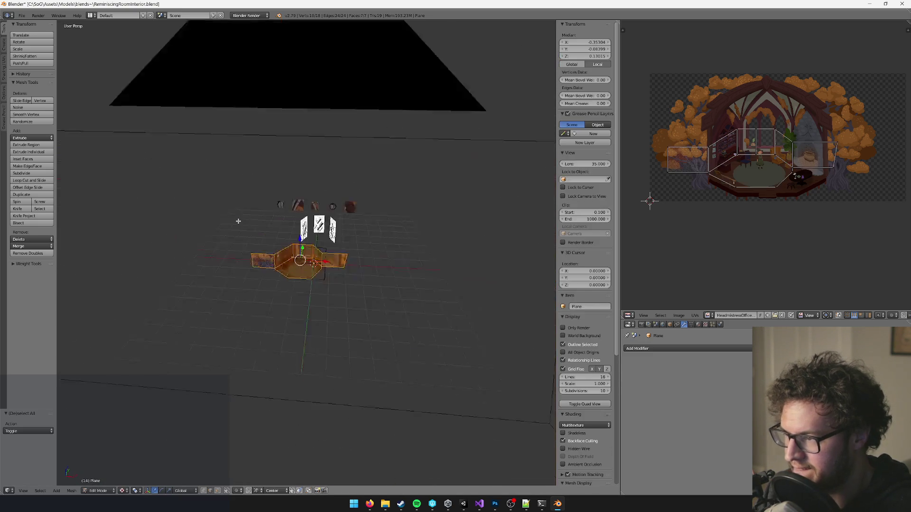
- Project the painting from the camera view onto the selected room mesh
{"action": "key", "text": "u"}
{"action": "left_click", "coordinate": [238, 221]}
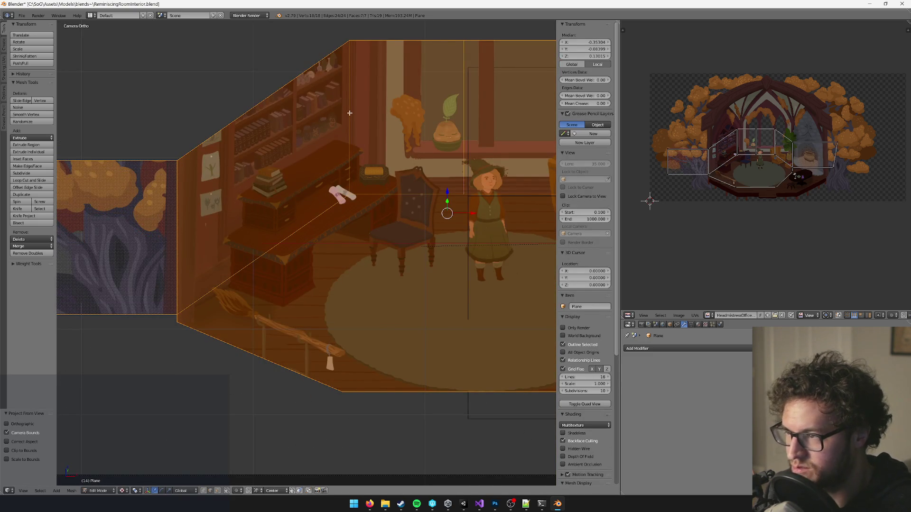
{"action": "key", "text": "a"}
- Move one right-wall edge and re-project the painting from the camera view
{"action": "right_click", "coordinate": [335, 122]}
{"action": "key", "text": "g"}
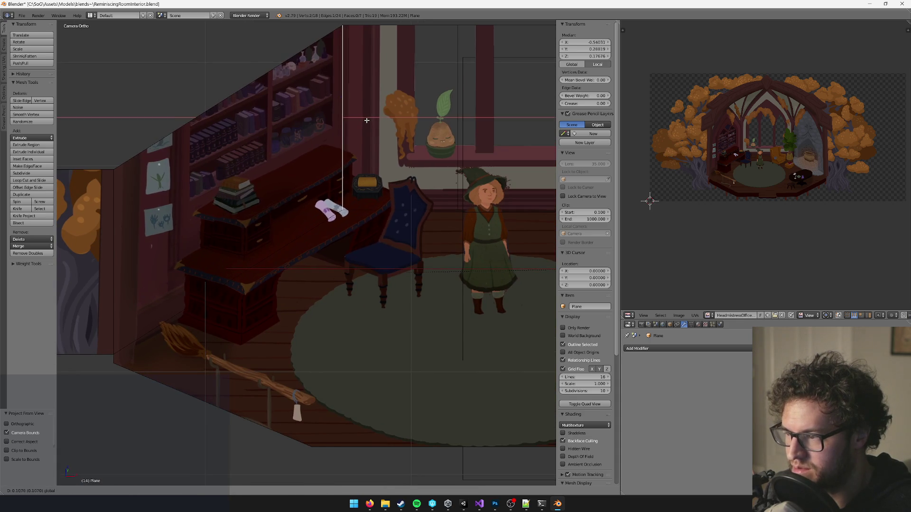
{"action": "right_click", "coordinate": [367, 120]}
{"action": "key", "text": "a"}
{"action": "key", "text": "u"}
{"action": "left_click", "coordinate": [366, 120]}
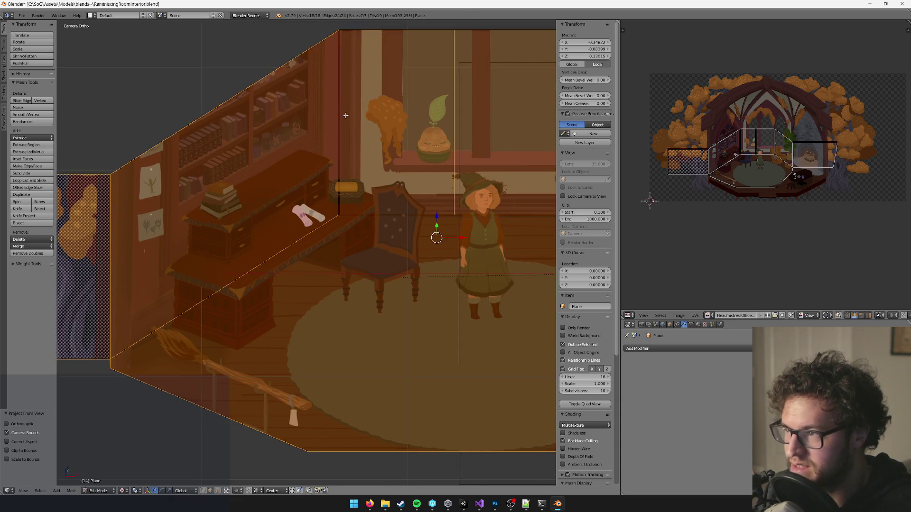
{"action": "key", "text": "a"}
- Nudge the wall edge again and re-project the painting from the camera view
{"action": "right_click", "coordinate": [377, 123]}
{"action": "key", "text": "g"}
{"action": "left_click", "coordinate": [364, 121]}
{"action": "key", "text": "a"}
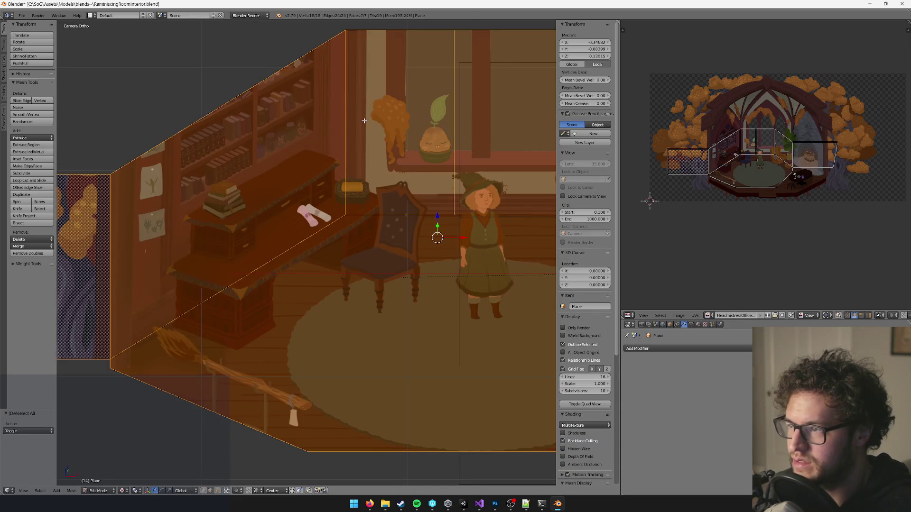
{"action": "key", "text": "u"}
{"action": "left_click", "coordinate": [364, 121]}
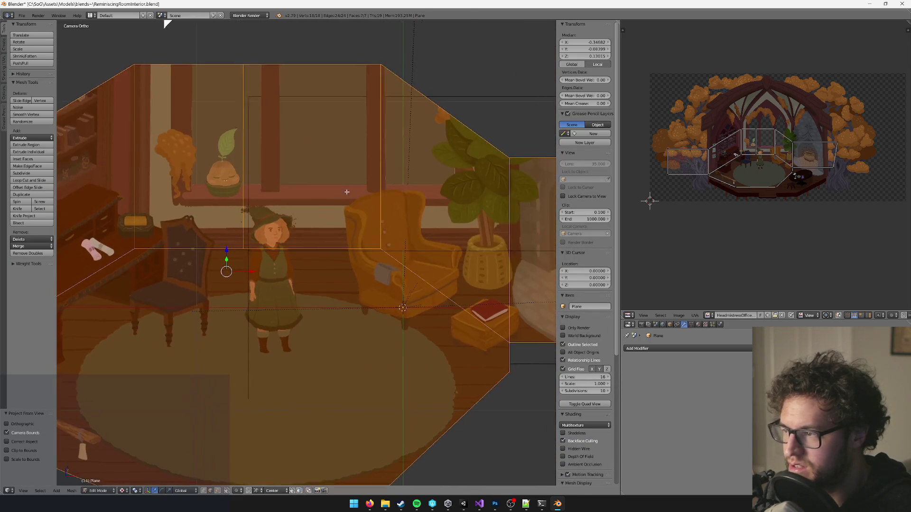
- Move the right wall's vertical edge onto the painted corner and select both vertical edges
{"action": "right_click", "coordinate": [242, 181]}
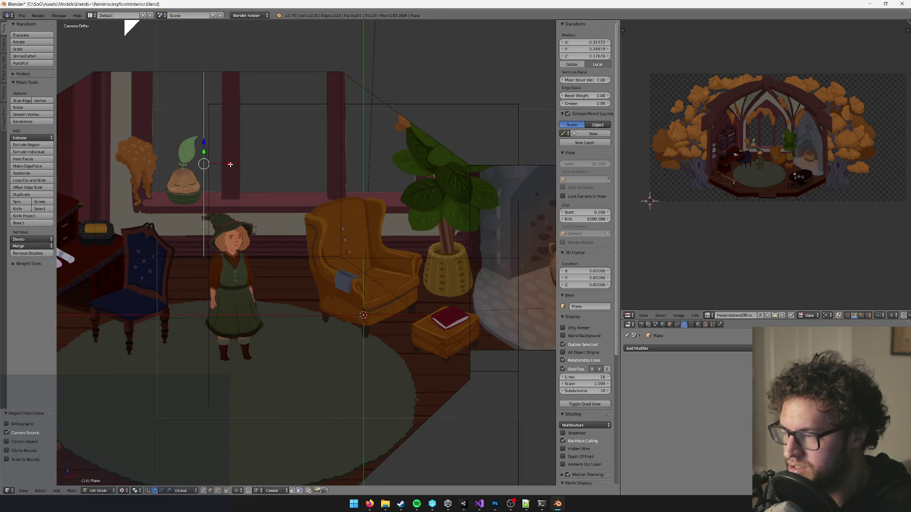
{"action": "key", "text": "g"}
{"action": "left_click", "coordinate": [315, 164]}
{"action": "key", "text": "a"}
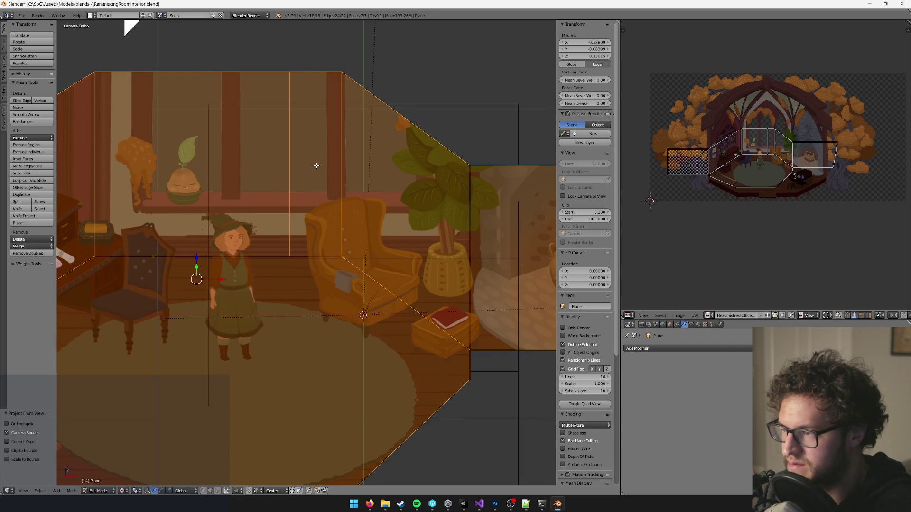
{"action": "key", "text": "a"}
{"action": "right_click", "coordinate": [341, 158]}
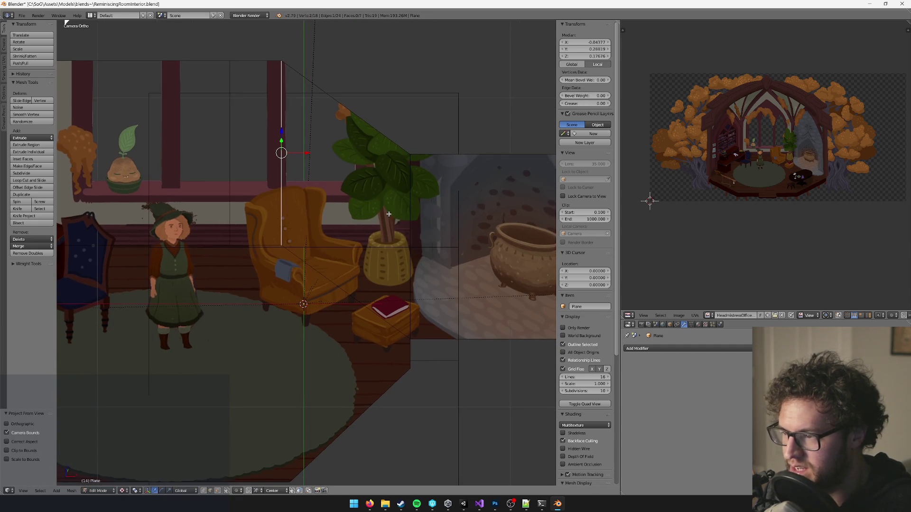
{"action": "right_click", "coordinate": [407, 230], "text": "shift"}
{"action": "scroll", "coordinate": [427, 238], "scroll_direction": "down", "scroll_amount": 2}
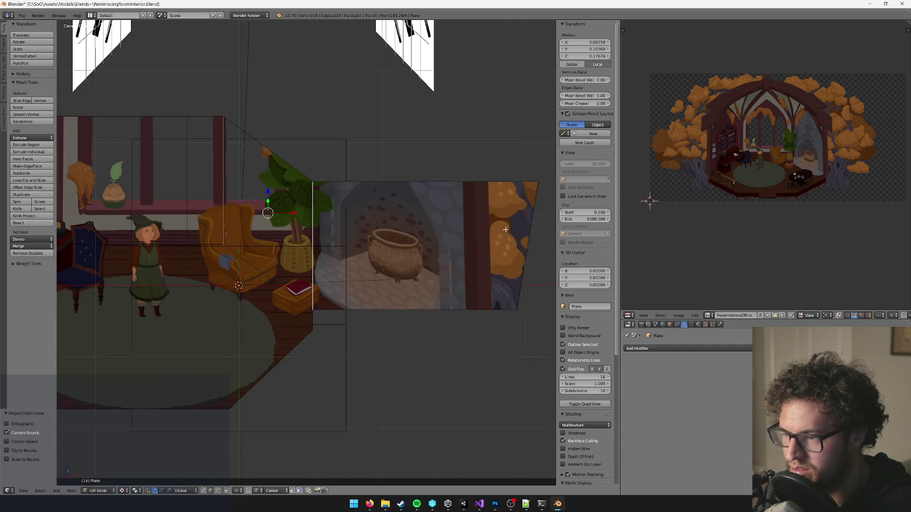
{"action": "scroll", "coordinate": [268, 193], "scroll_direction": "up", "scroll_amount": 2}
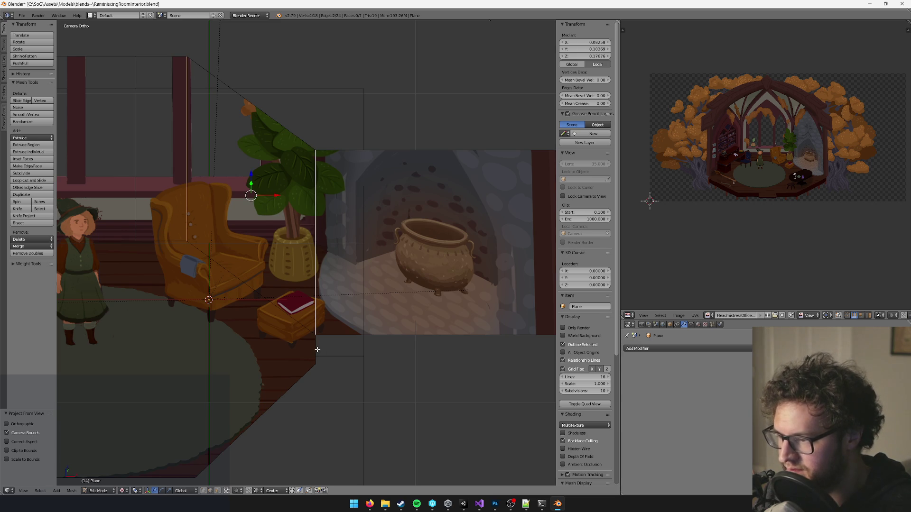
- Stretch the right wall over the cauldron alcove and re-project the painting
{"action": "left_click_drag", "start_coordinate": [290, 231], "coordinate": [425, 242]}
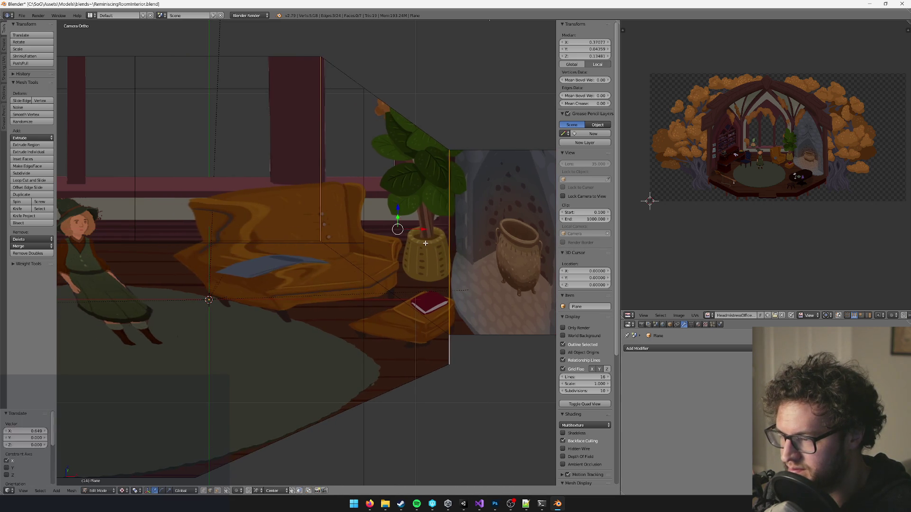
{"action": "key", "text": "a"}
{"action": "key", "text": "u"}
{"action": "left_click", "coordinate": [425, 243]}
{"action": "scroll", "coordinate": [352, 141], "scroll_direction": "up", "scroll_amount": 1}
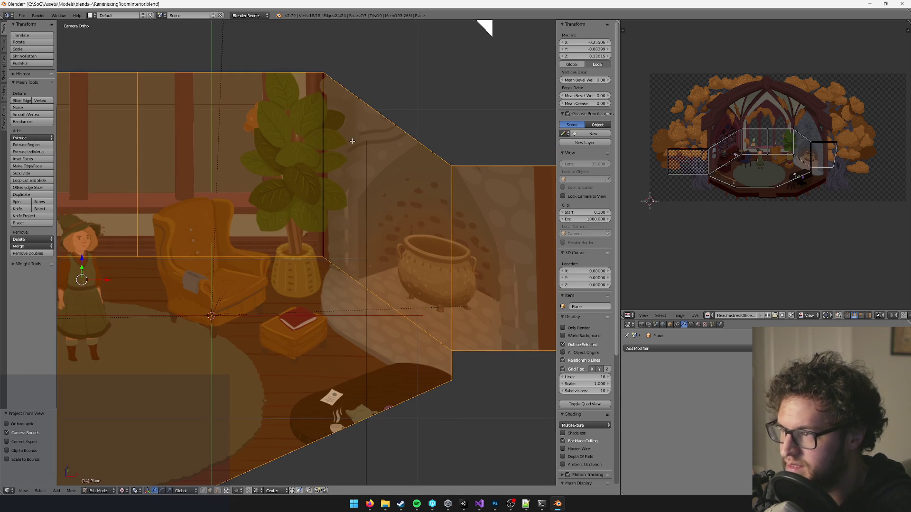
{"action": "scroll", "coordinate": [322, 186], "scroll_direction": "up", "scroll_amount": 1}
{"action": "scroll", "coordinate": [320, 290], "scroll_direction": "up", "scroll_amount": 1}
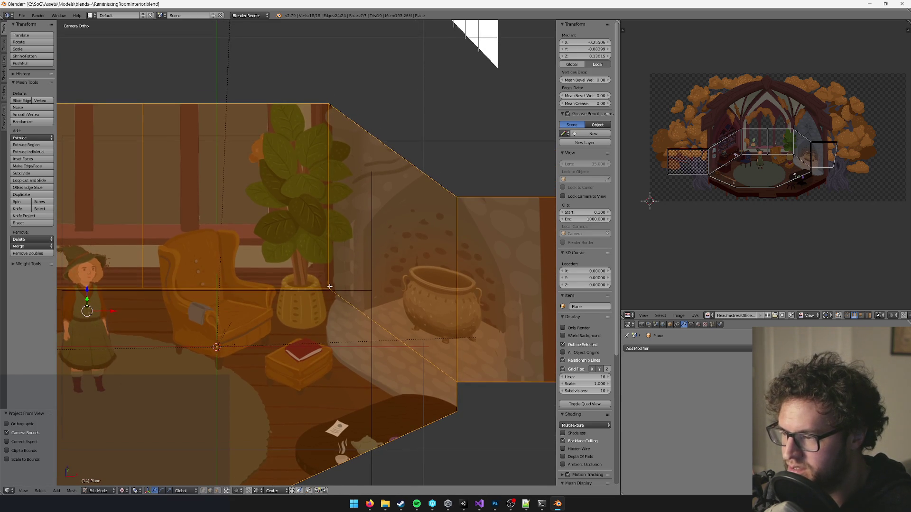
- Select the cauldron wall's vertical edges and then the bottom floor edge
{"action": "right_click", "coordinate": [328, 267]}
{"action": "right_click", "coordinate": [454, 361], "text": "shift"}
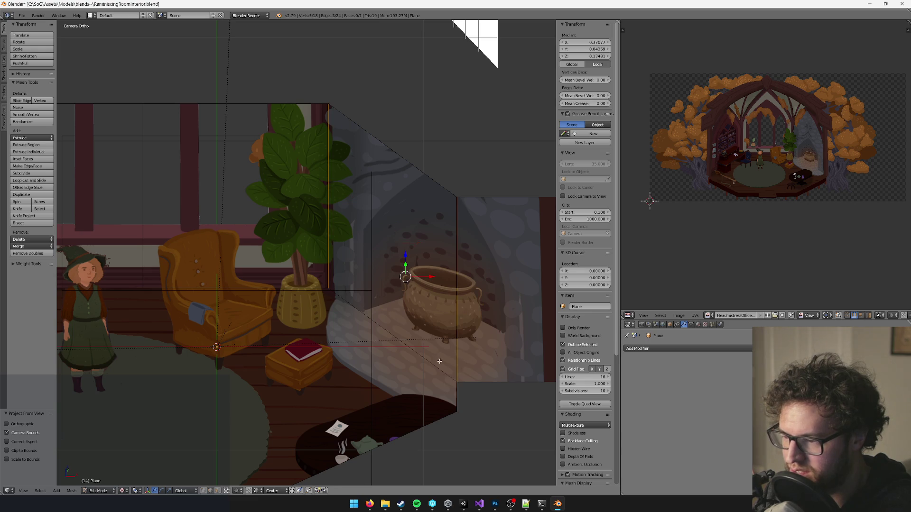
{"action": "key", "text": "a"}
{"action": "key", "text": "a"}
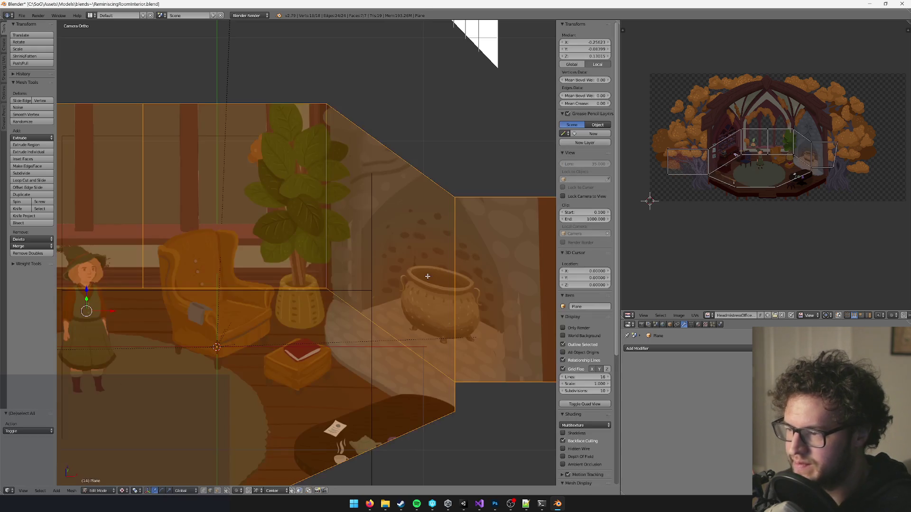
{"action": "scroll", "coordinate": [422, 273], "scroll_direction": "down", "scroll_amount": 3}
{"action": "scroll", "coordinate": [324, 268], "scroll_direction": "up", "scroll_amount": 3}
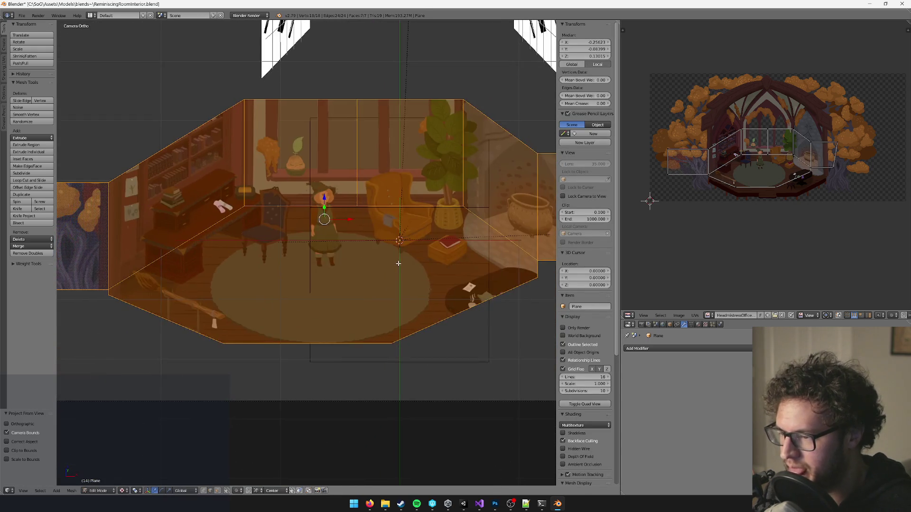
{"action": "scroll", "coordinate": [324, 268], "scroll_direction": "up", "scroll_amount": 2}
{"action": "right_click", "coordinate": [360, 311]}
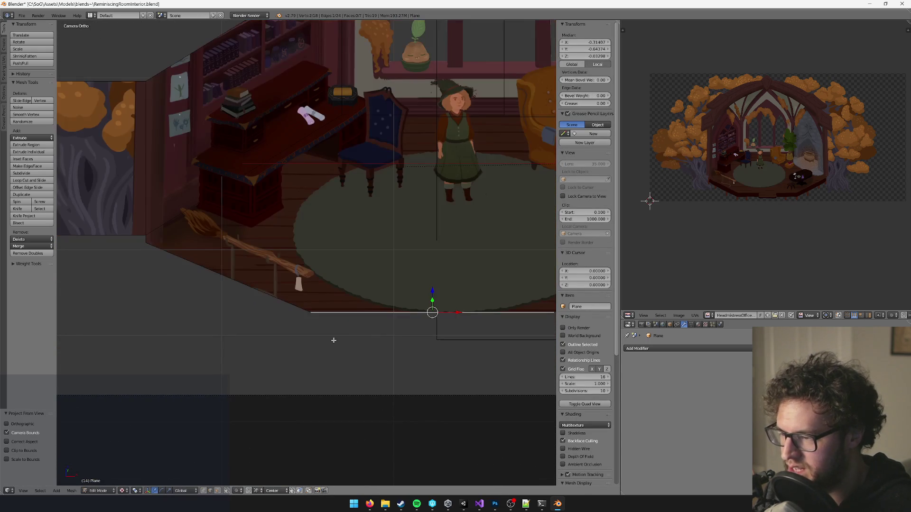
{"action": "left_click_drag", "start_coordinate": [421, 298], "coordinate": [358, 288]}
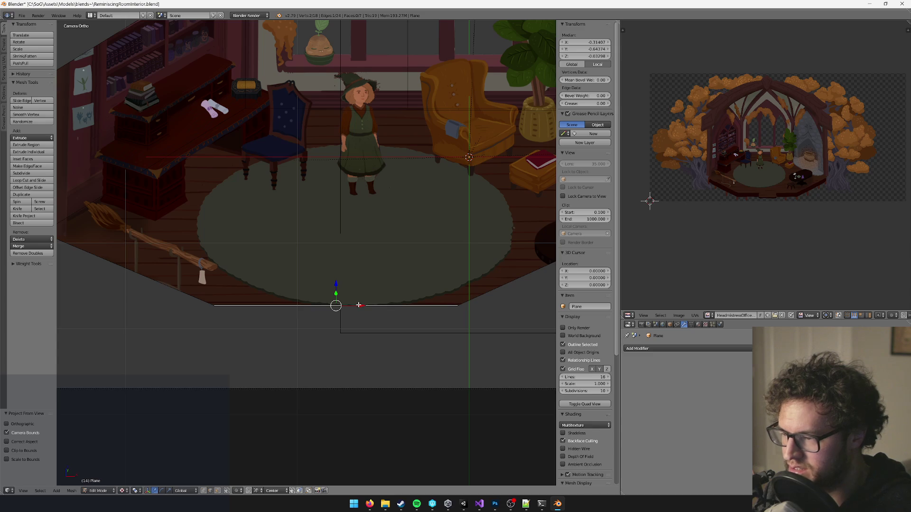
{"action": "scroll", "coordinate": [367, 307], "scroll_direction": "down", "scroll_amount": 4}
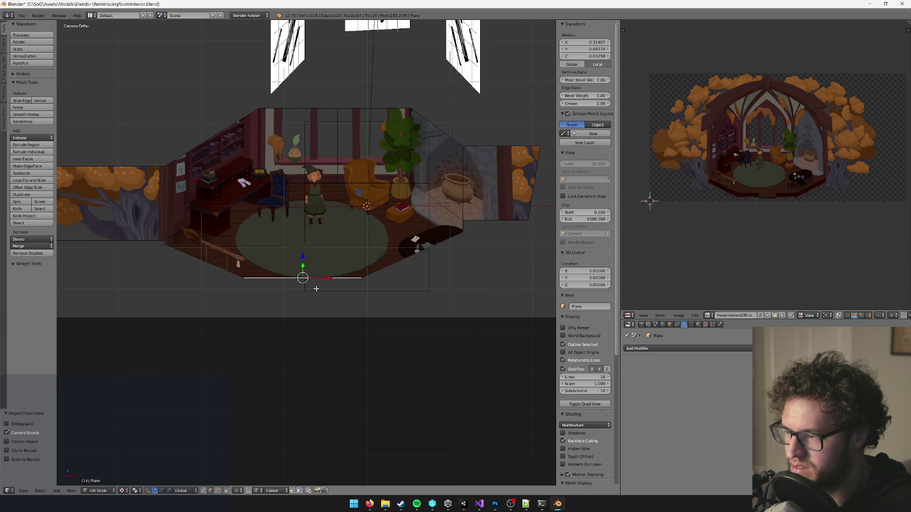
- Re-project the painting onto the whole mesh from the camera view
{"action": "key", "text": "a"}
{"action": "key", "text": "a"}
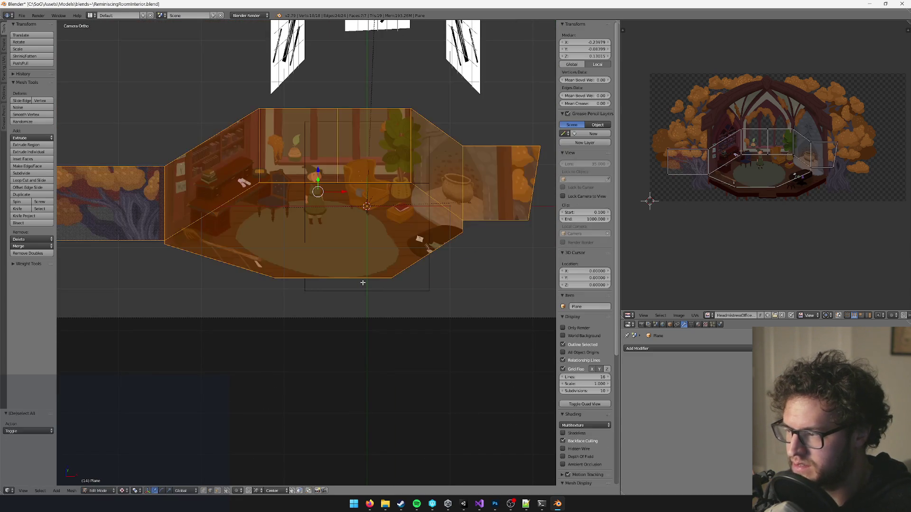
{"action": "key", "text": "u"}
{"action": "left_click", "coordinate": [362, 282]}
{"action": "key", "text": "KP_0"}
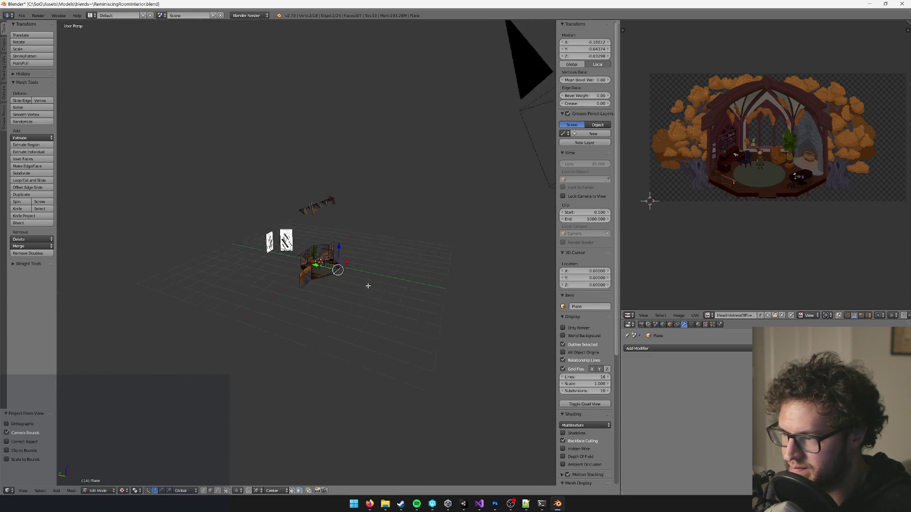
- Select the bottom floor edge, cancel a trial move, and return to camera view
{"action": "right_click", "coordinate": [371, 291]}
{"action": "key", "text": "g"}
{"action": "right_click", "coordinate": [371, 292]}
{"action": "key", "text": "a"}
{"action": "key", "text": "KP_0"}
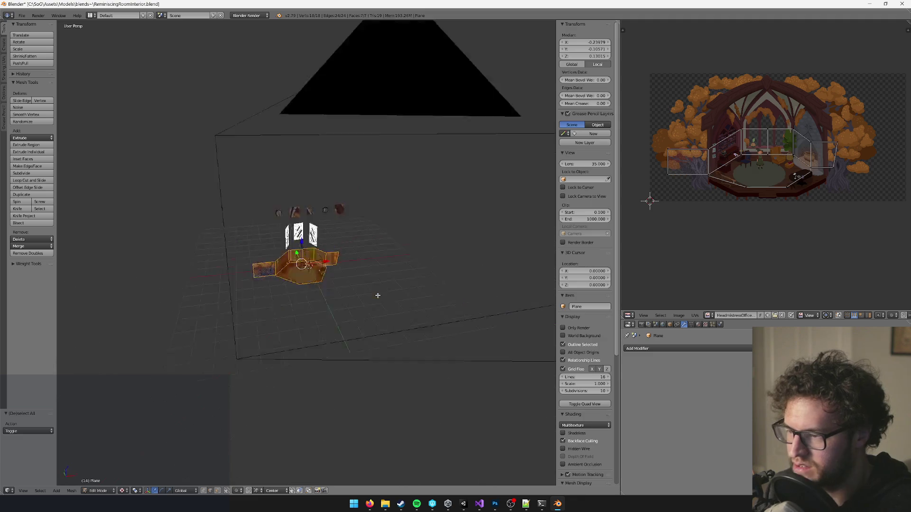
{"action": "scroll", "coordinate": [378, 295], "scroll_direction": "up", "scroll_amount": 3}
- Move the bottom floor edge along the Y axis to a new position
{"action": "right_click", "coordinate": [376, 271]}
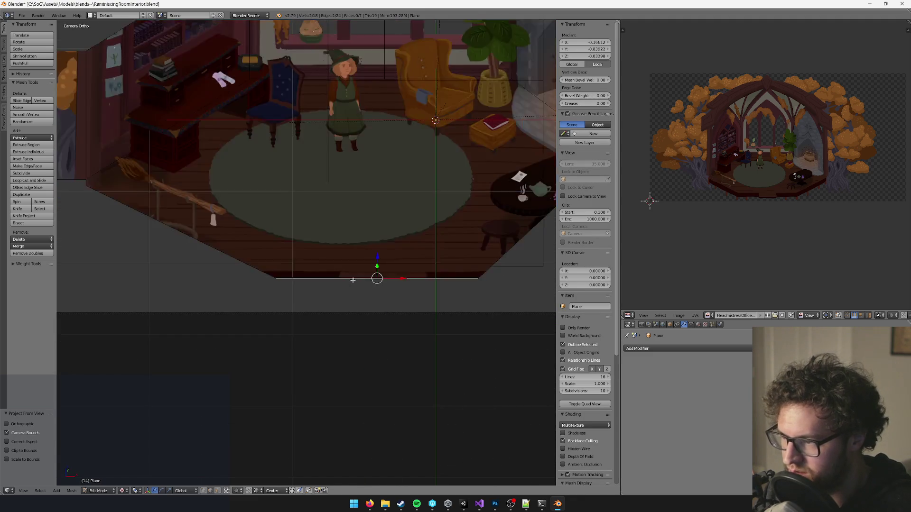
{"action": "key", "text": "KP_0"}
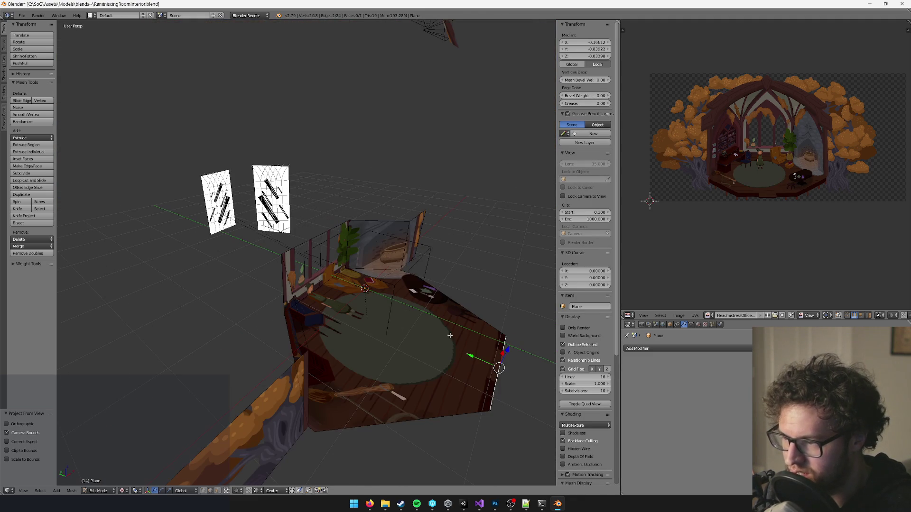
{"action": "key", "text": "g"}
{"action": "key", "text": "y"}
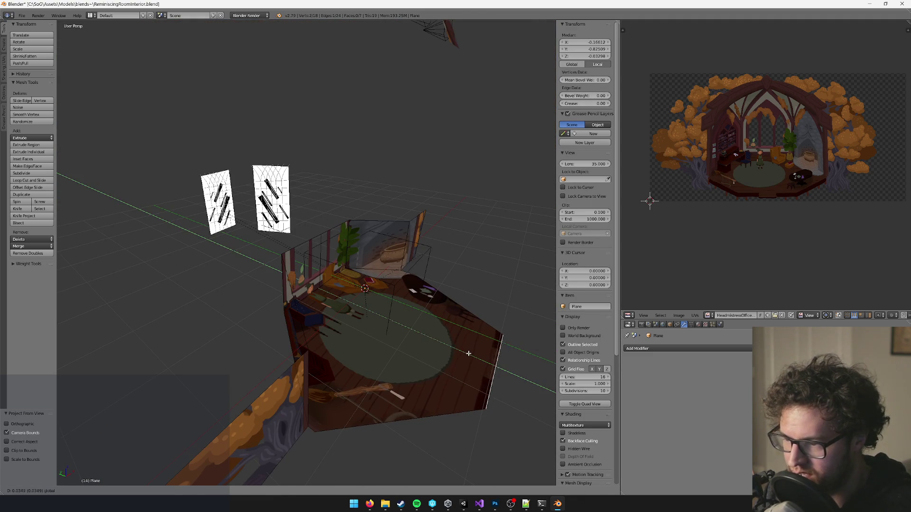
{"action": "left_click", "coordinate": [468, 354]}
{"action": "key", "text": "a"}
{"action": "key", "text": "KP_0"}
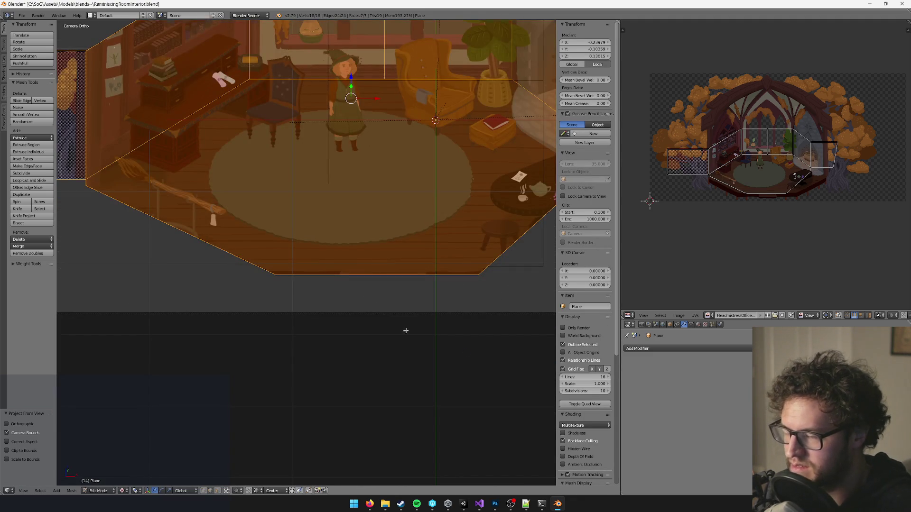
- Undo the last change and re-project the painting from the camera view
{"action": "key", "text": "KP_0"}
{"action": "scroll", "coordinate": [439, 301], "scroll_direction": "up", "scroll_amount": 4}
{"action": "key", "text": "ctrl+z"}
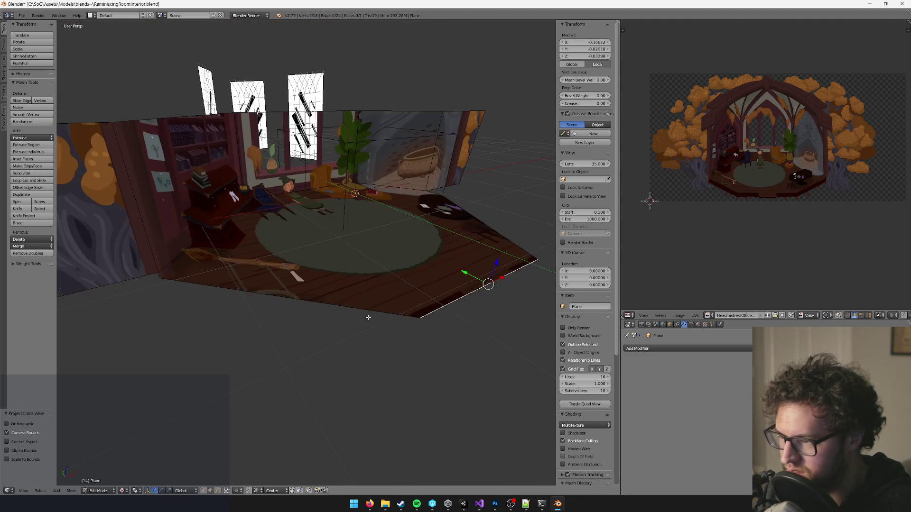
{"action": "key", "text": "a"}
{"action": "key", "text": "a"}
{"action": "key", "text": "KP_0"}
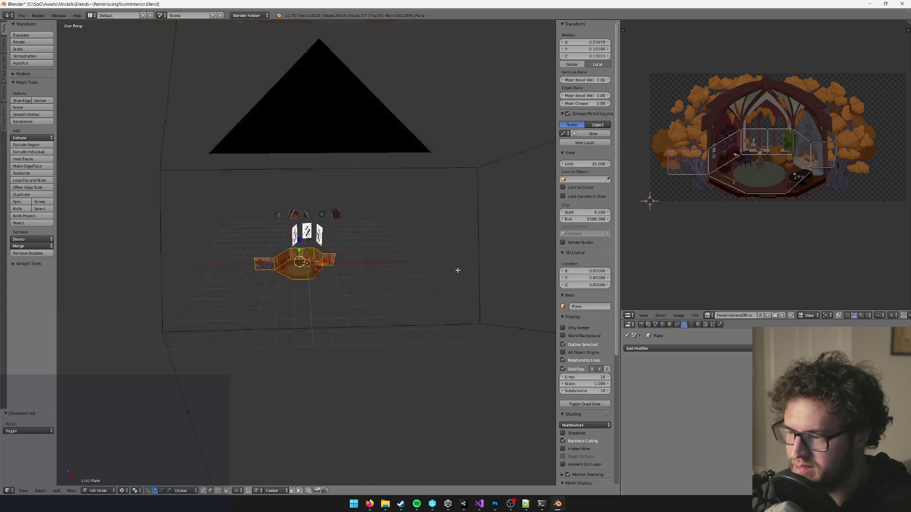
{"action": "key", "text": "u"}
{"action": "left_click", "coordinate": [457, 270]}
- Select a floor corner vertex and inspect it in perspective
{"action": "scroll", "coordinate": [295, 297], "scroll_direction": "left", "scroll_amount": 4}
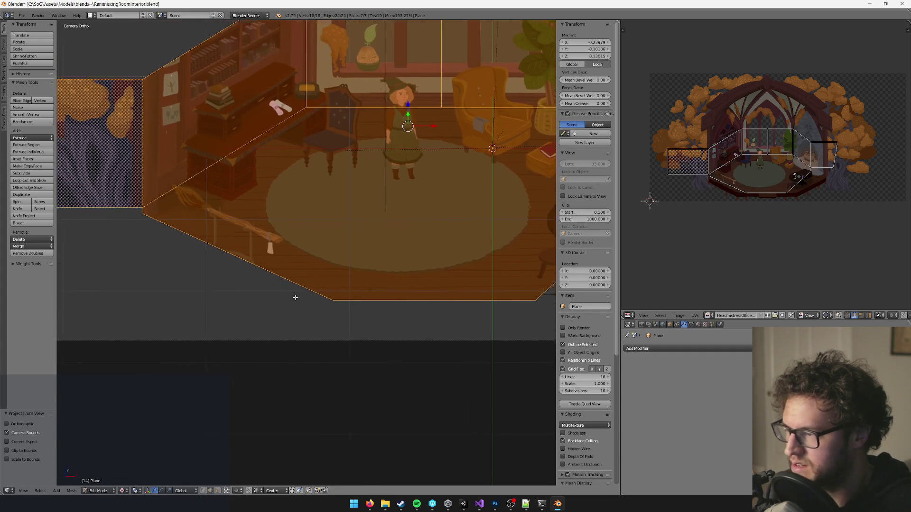
{"action": "scroll", "coordinate": [193, 238], "scroll_direction": "up", "scroll_amount": 2}
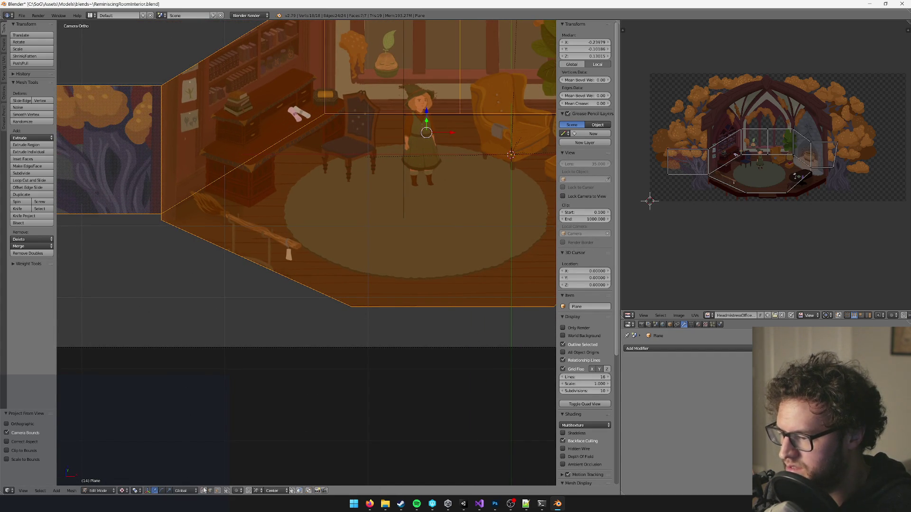
{"action": "right_click", "coordinate": [160, 215]}
{"action": "key", "text": "KP_0"}
{"action": "scroll", "coordinate": [327, 285], "scroll_direction": "up", "scroll_amount": 8}
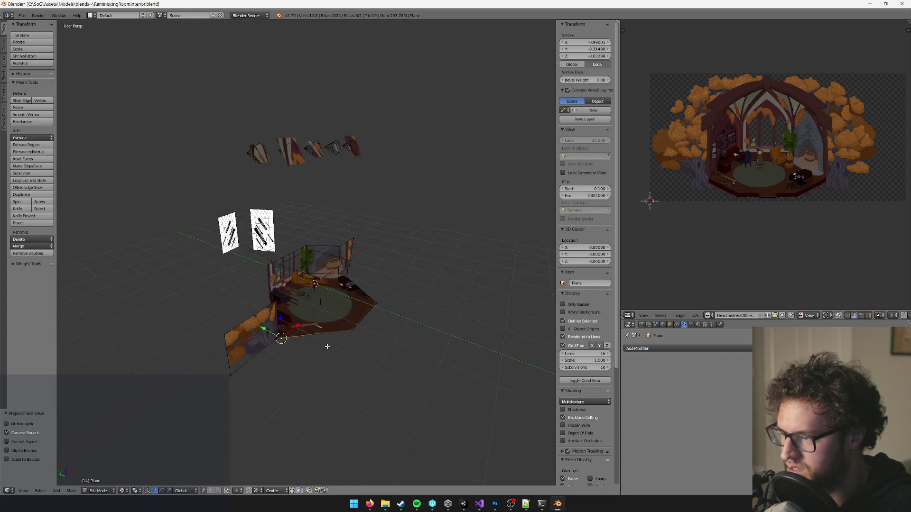
{"action": "scroll", "coordinate": [323, 256], "scroll_direction": "down", "scroll_amount": 10}
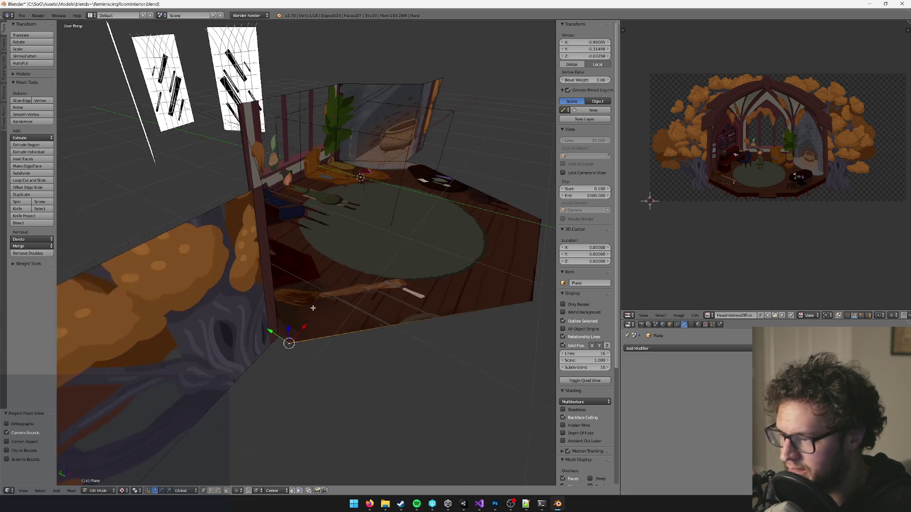
- In edge-select mode, extrude the bottom floor edge
{"action": "left_click", "coordinate": [213, 491]}
{"action": "scroll", "coordinate": [327, 319], "scroll_direction": "up", "scroll_amount": 4}
{"action": "right_click", "coordinate": [451, 258]}
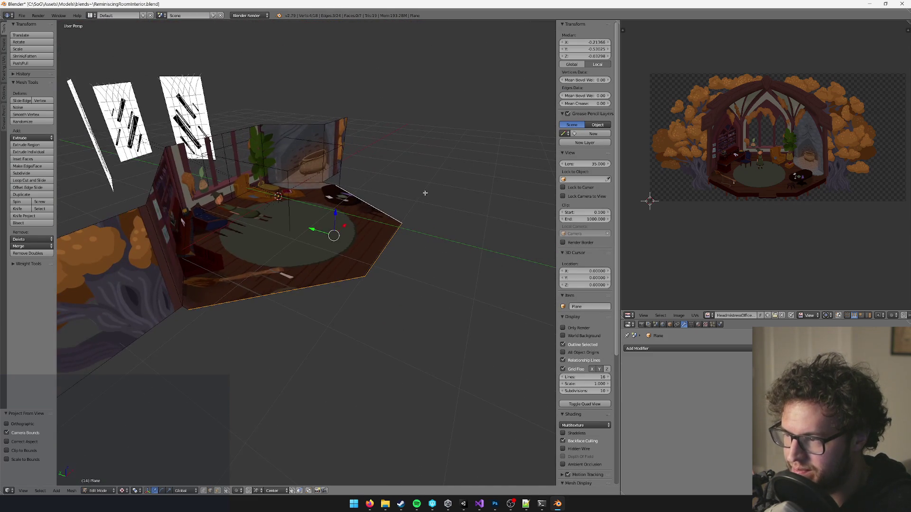
{"action": "key", "text": "e"}
{"action": "key", "text": "Escape"}
- Select the whole room mesh and project its UVs from the camera view
{"action": "key", "text": "a"}
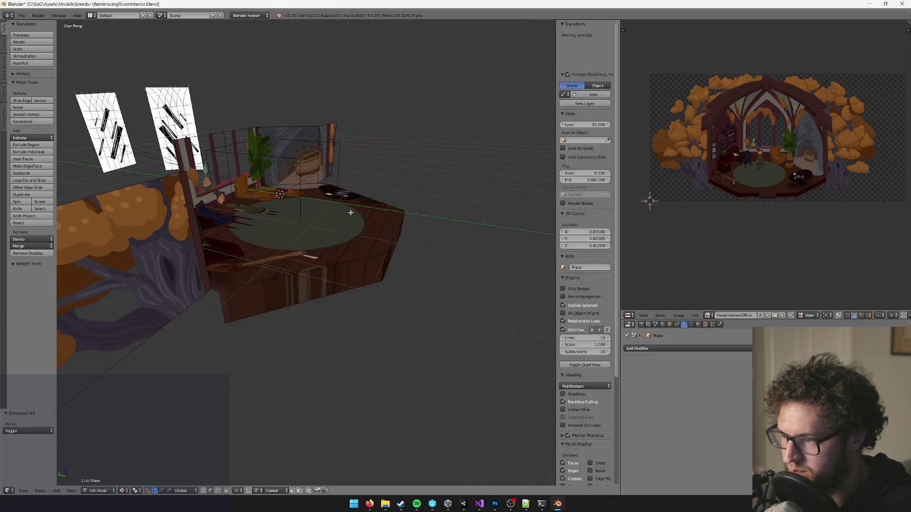
{"action": "scroll", "coordinate": [352, 212], "scroll_direction": "down", "scroll_amount": 5}
{"action": "key", "text": "KP_0"}
{"action": "key", "text": "u"}
{"action": "left_click", "coordinate": [354, 215]}
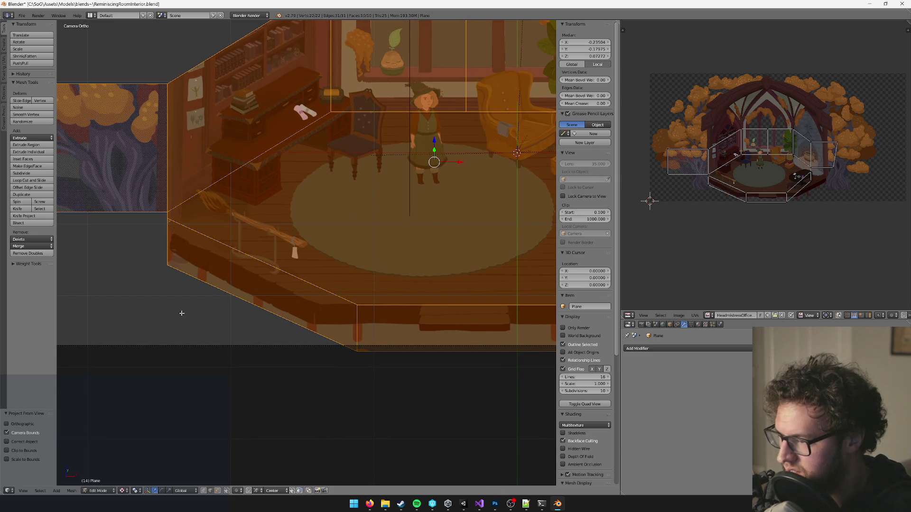
- Check the front floor corner edge, then reselect everything and re-project from the camera
{"action": "right_click", "coordinate": [359, 319]}
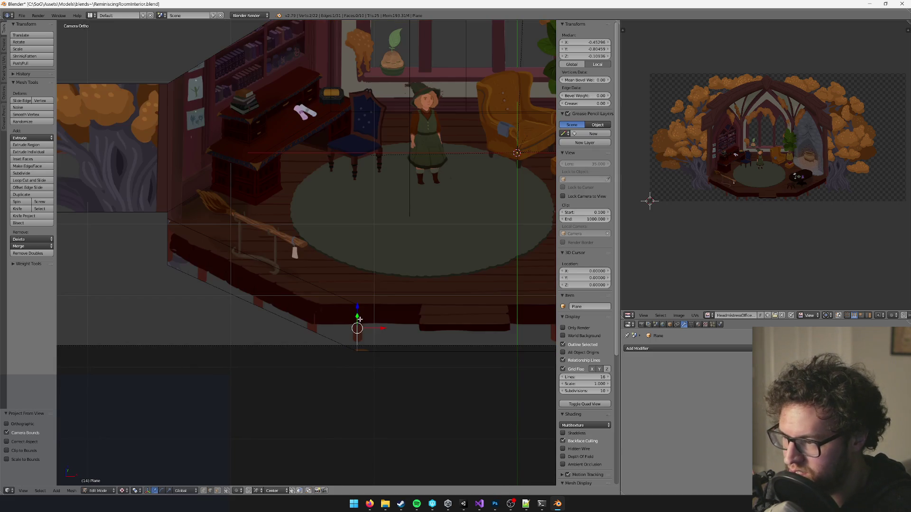
{"action": "key", "text": "a"}
{"action": "key", "text": "a"}
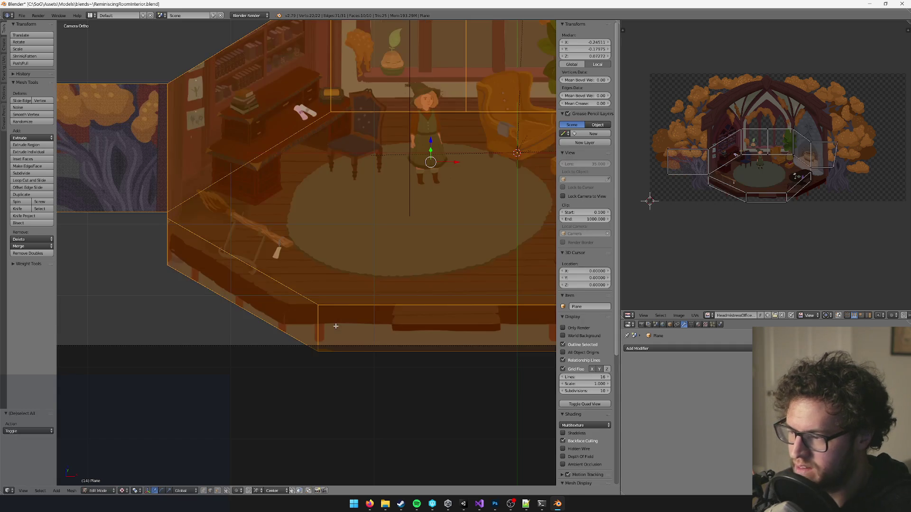
{"action": "key", "text": "a"}
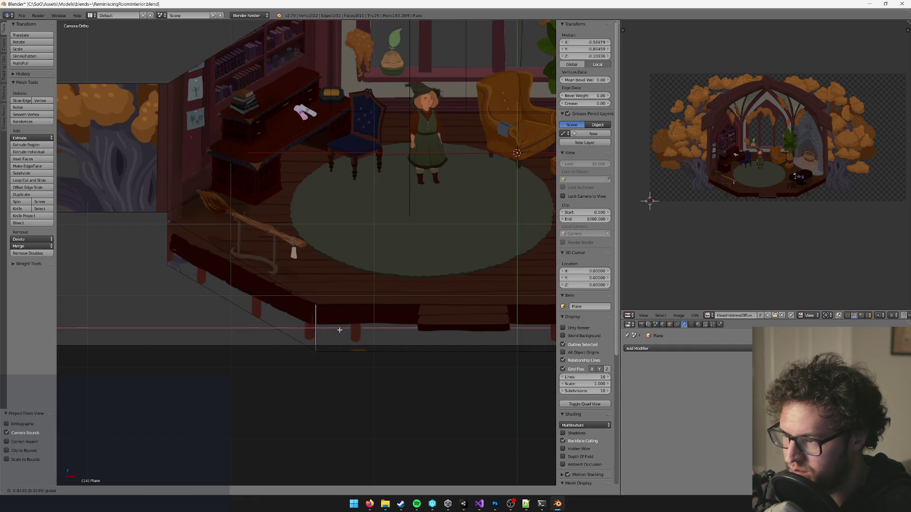
{"action": "key", "text": "a"}
{"action": "key", "text": "u"}
{"action": "left_click", "coordinate": [340, 330]}
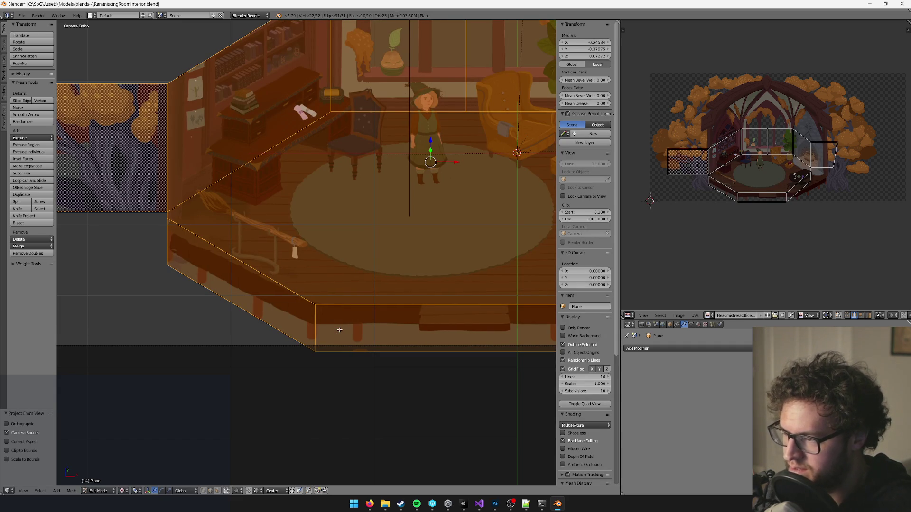
- Inspect a mesh edge in free view, then project the painting from the camera once more
{"action": "key", "text": "KP_0"}
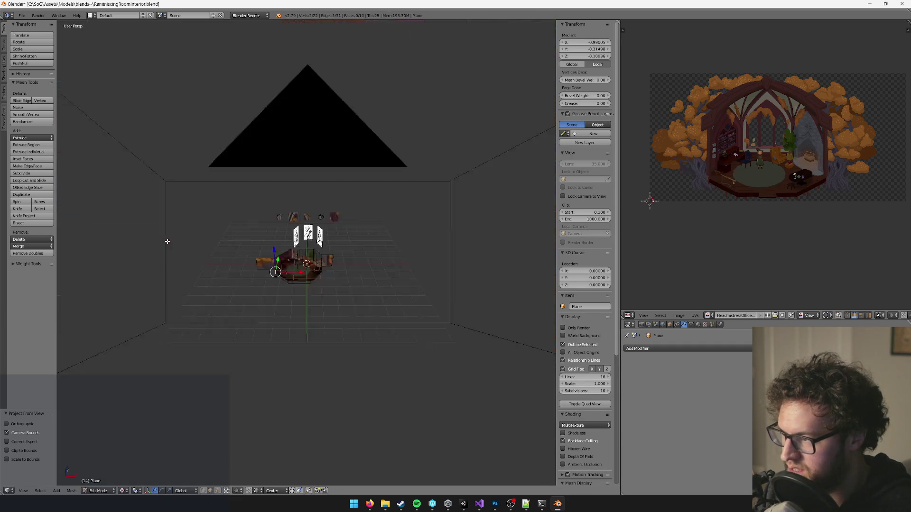
{"action": "scroll", "coordinate": [289, 246], "scroll_direction": "up", "scroll_amount": 5}
{"action": "right_click", "coordinate": [309, 247]}
{"action": "scroll", "coordinate": [310, 247], "scroll_direction": "down", "scroll_amount": 3}
{"action": "key", "text": "a"}
{"action": "key", "text": "a"}
{"action": "key", "text": "KP_0"}
{"action": "key", "text": "u"}
{"action": "left_click", "coordinate": [309, 256]}
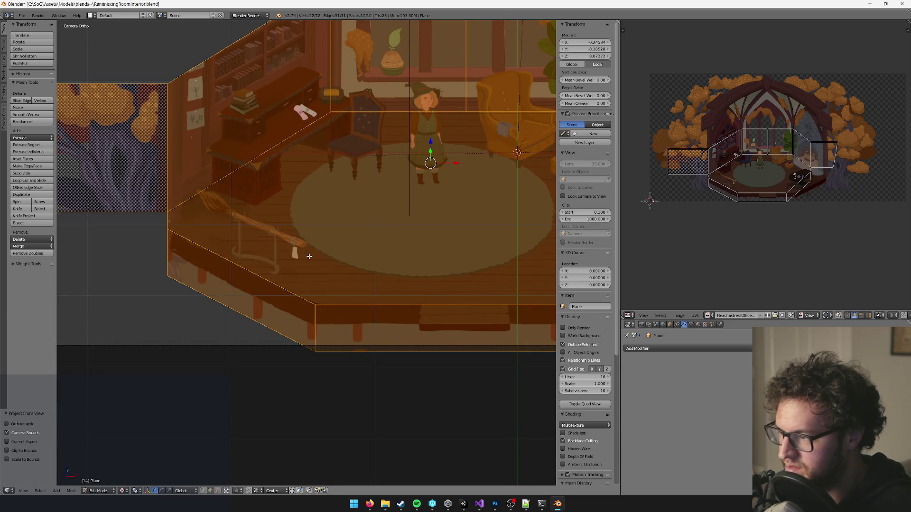
{"action": "scroll", "coordinate": [309, 242], "scroll_direction": "right", "scroll_amount": 3}
- Move the fireplace-corner edge further right and re-project the painting from the camera view
{"action": "scroll", "coordinate": [300, 311], "scroll_direction": "right", "scroll_amount": 2}
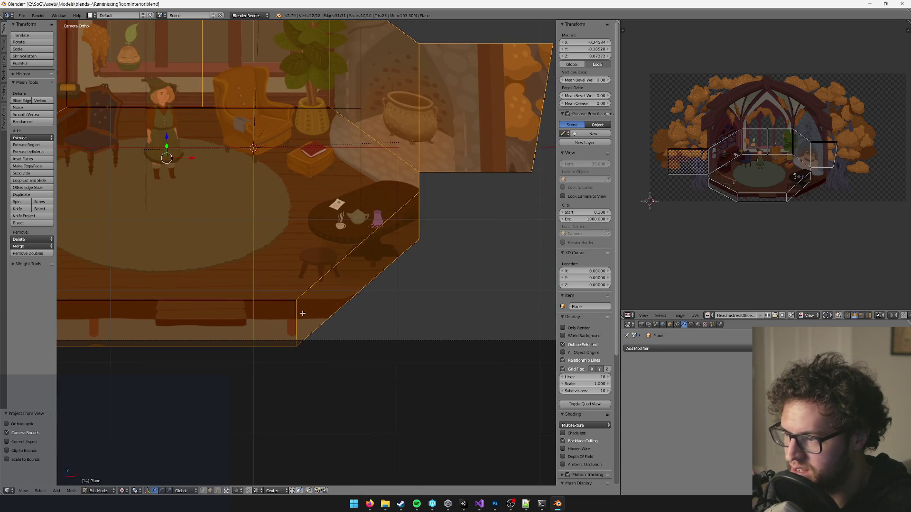
{"action": "right_click", "coordinate": [297, 316]}
{"action": "scroll", "coordinate": [296, 317], "scroll_direction": "right", "scroll_amount": 2}
{"action": "scroll", "coordinate": [388, 223], "scroll_direction": "down", "scroll_amount": 3}
{"action": "scroll", "coordinate": [388, 225], "scroll_direction": "up", "scroll_amount": 2}
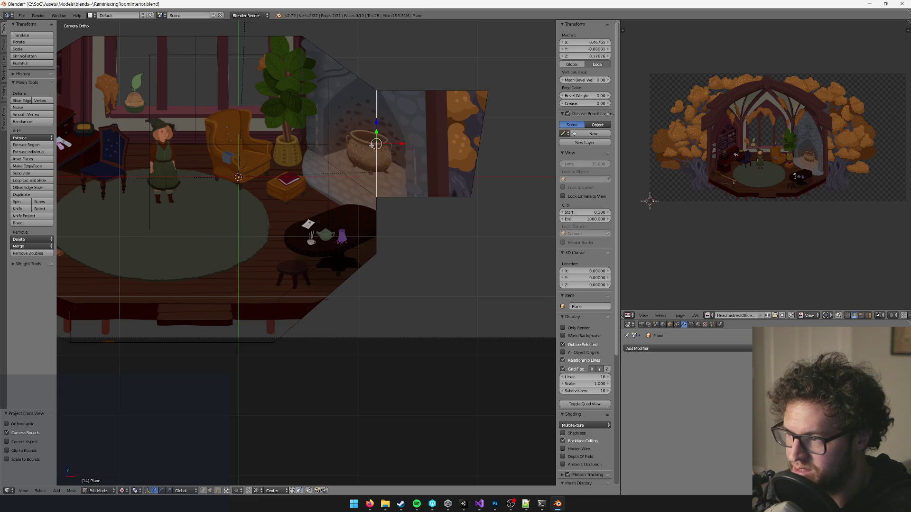
{"action": "scroll", "coordinate": [370, 161], "scroll_direction": "up", "scroll_amount": 2}
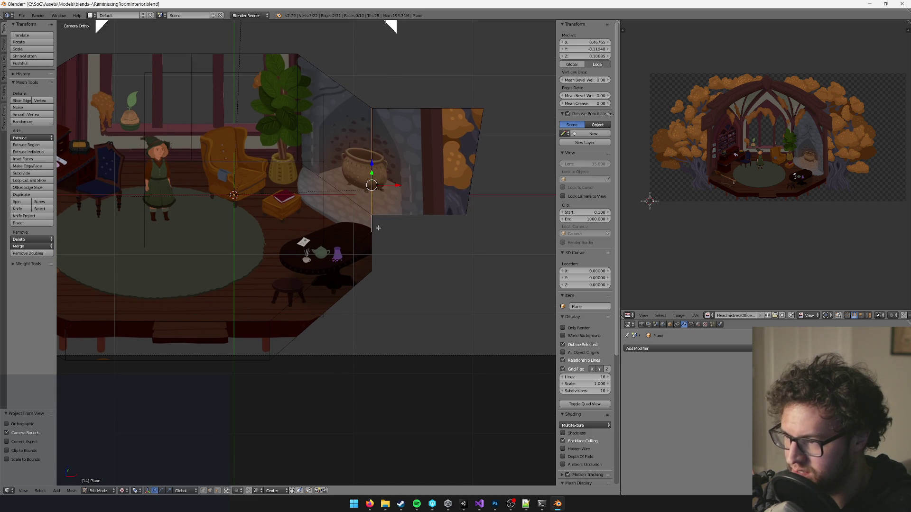
{"action": "key", "text": "g"}
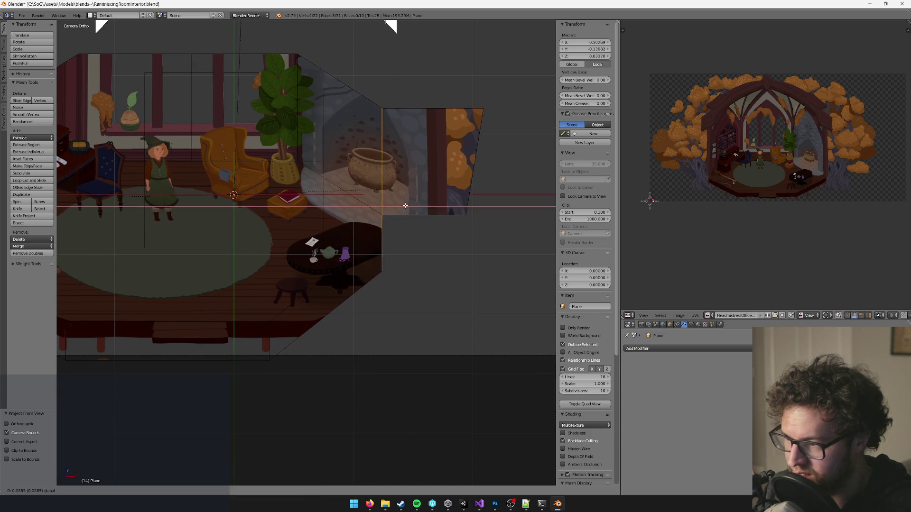
{"action": "left_click", "coordinate": [440, 208]}
{"action": "key", "text": "a"}
{"action": "key", "text": "u"}
{"action": "left_click", "coordinate": [440, 208]}
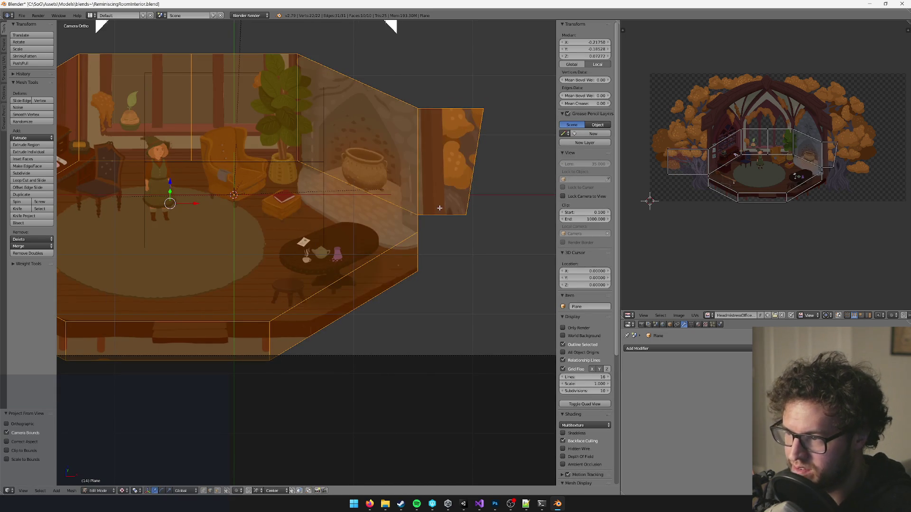
- Straighten the right wall's outer edge vertically by scaling it to 0 on X
{"action": "right_click", "coordinate": [418, 183]}
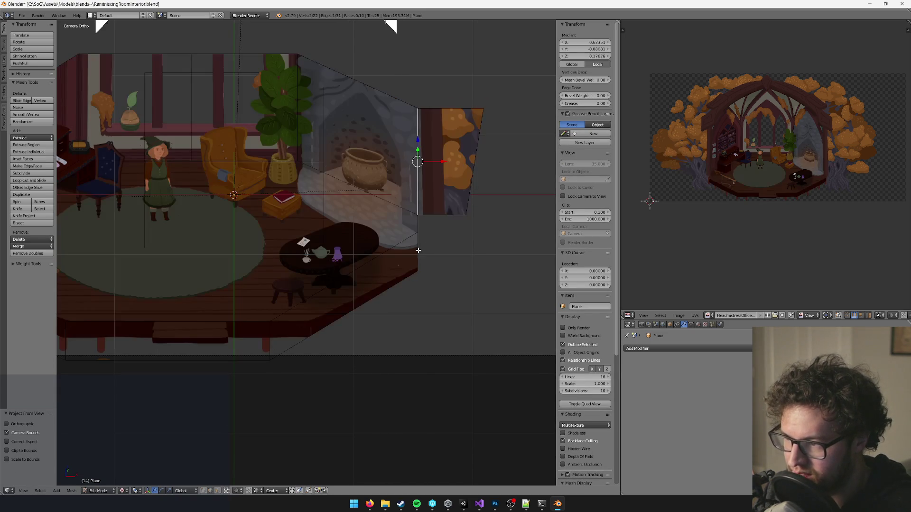
{"action": "key", "text": "a"}
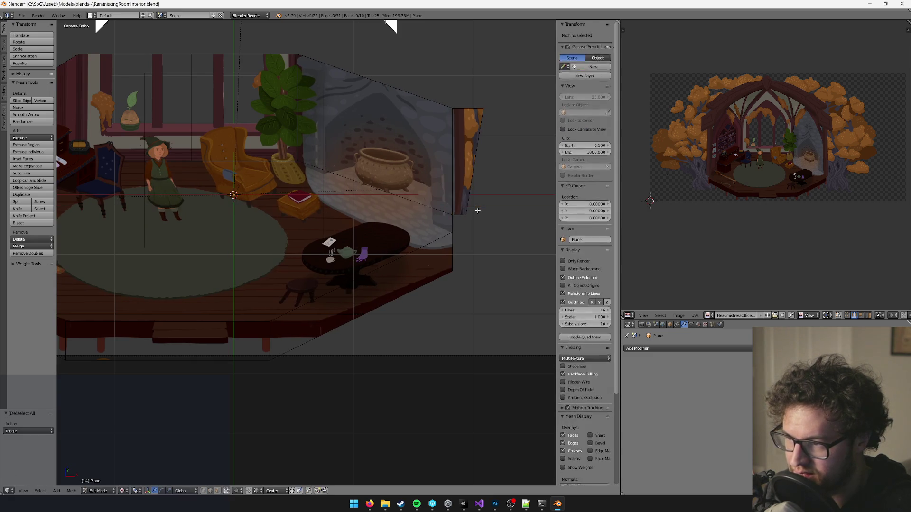
{"action": "key", "text": "a"}
{"action": "scroll", "coordinate": [455, 209], "scroll_direction": "down", "scroll_amount": 3}
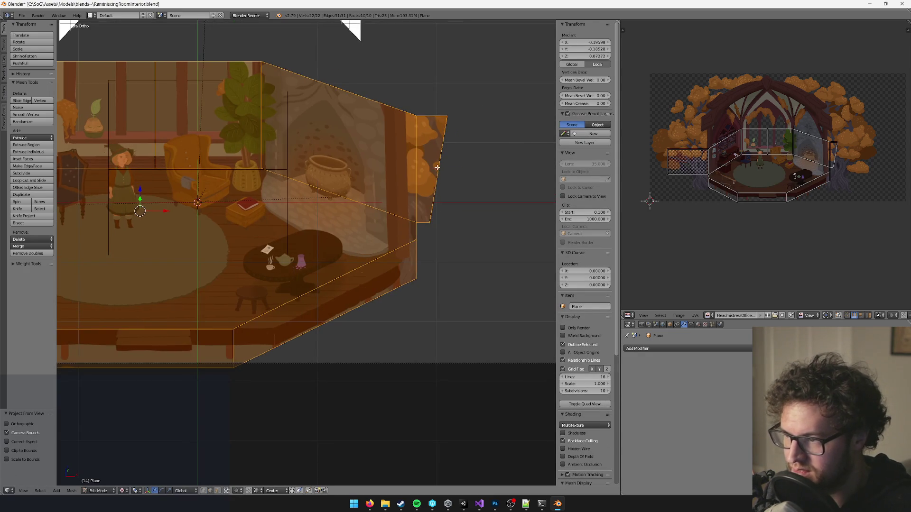
{"action": "right_click", "coordinate": [417, 191]}
{"action": "key", "text": "s"}
{"action": "key", "text": "x"}
{"action": "key", "text": "0"}
{"action": "key", "text": "Return"}
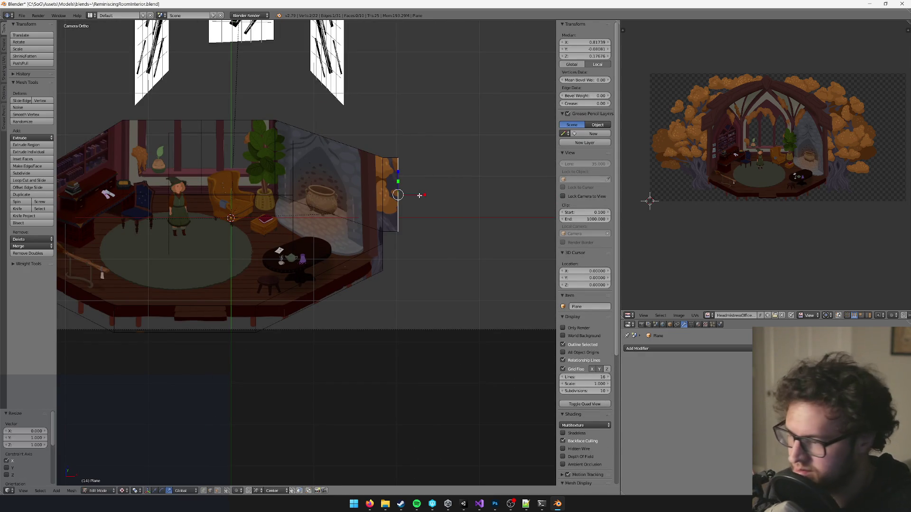
- Shift the straightened right wall edge 0.044 further right along X
{"action": "key", "text": "g"}
{"action": "key", "text": "x"}
{"action": "left_click", "coordinate": [451, 192]}
{"action": "scroll", "coordinate": [417, 239], "scroll_direction": "up", "scroll_amount": 3}
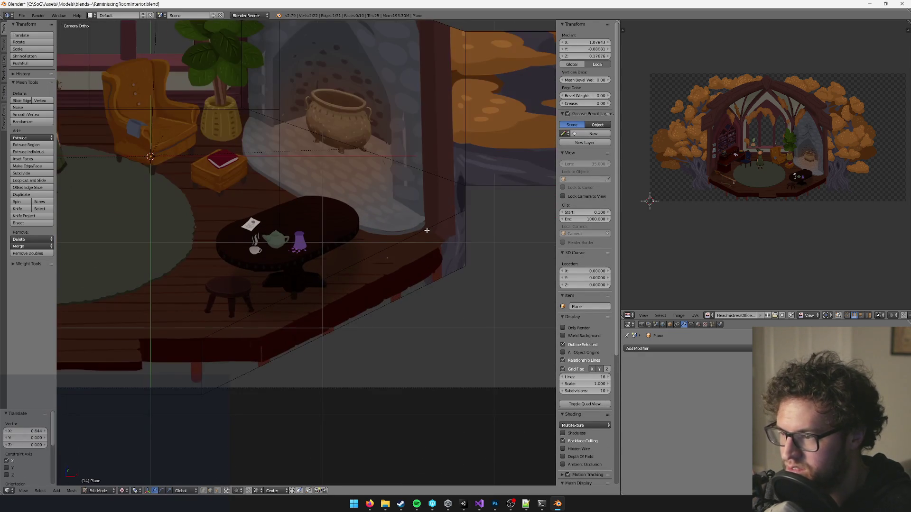
{"action": "scroll", "coordinate": [417, 238], "scroll_direction": "right", "scroll_amount": 2}
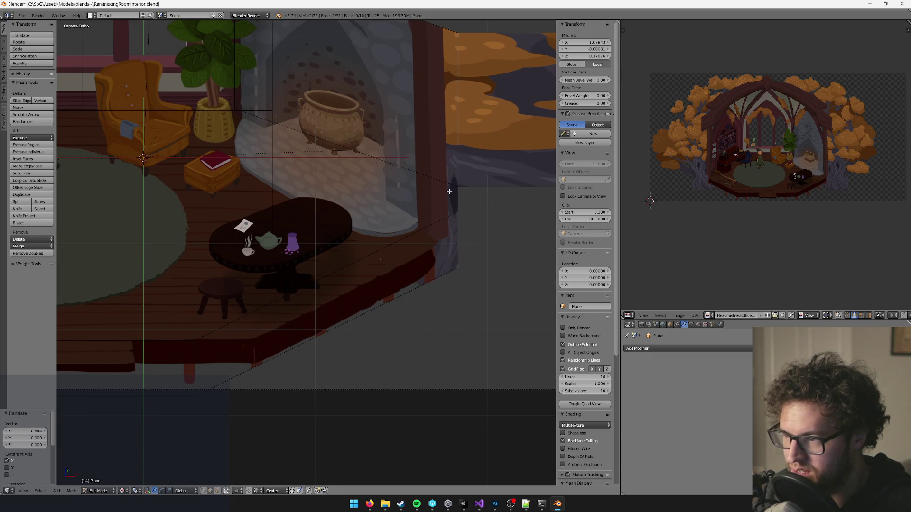
{"action": "scroll", "coordinate": [449, 191], "scroll_direction": "up", "scroll_amount": 1}
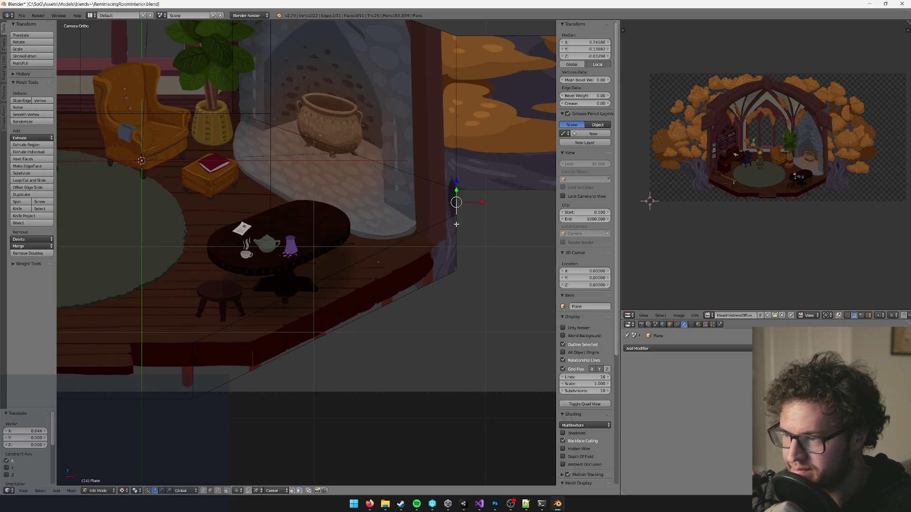
{"action": "key", "text": "KP_0"}
{"action": "scroll", "coordinate": [427, 240], "scroll_direction": "up", "scroll_amount": 5}
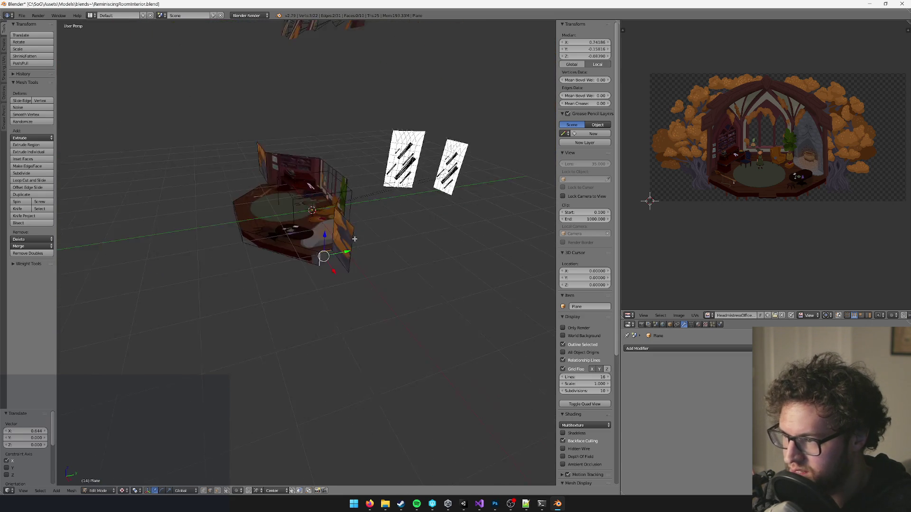
- Move the right wall's corner vertices further along the Y axis
{"action": "key", "text": "g"}
{"action": "key", "text": "y"}
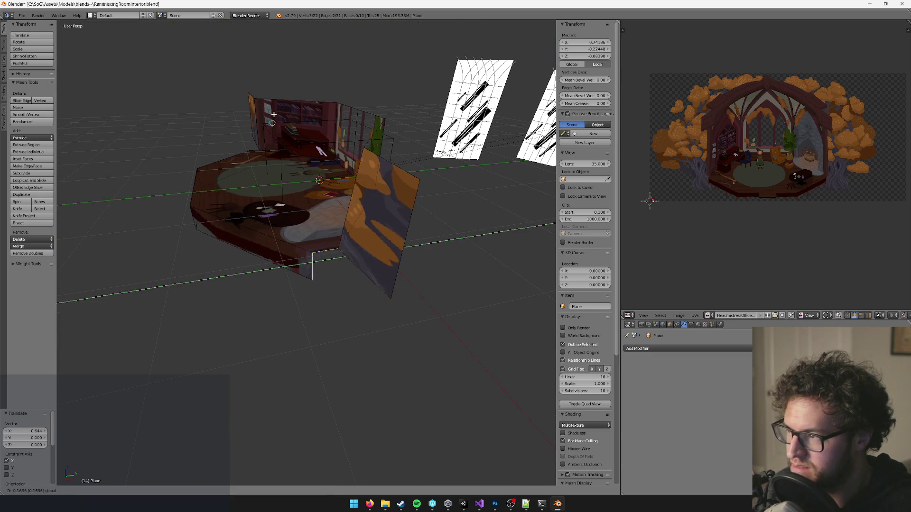
{"action": "left_click", "coordinate": [312, 157]}
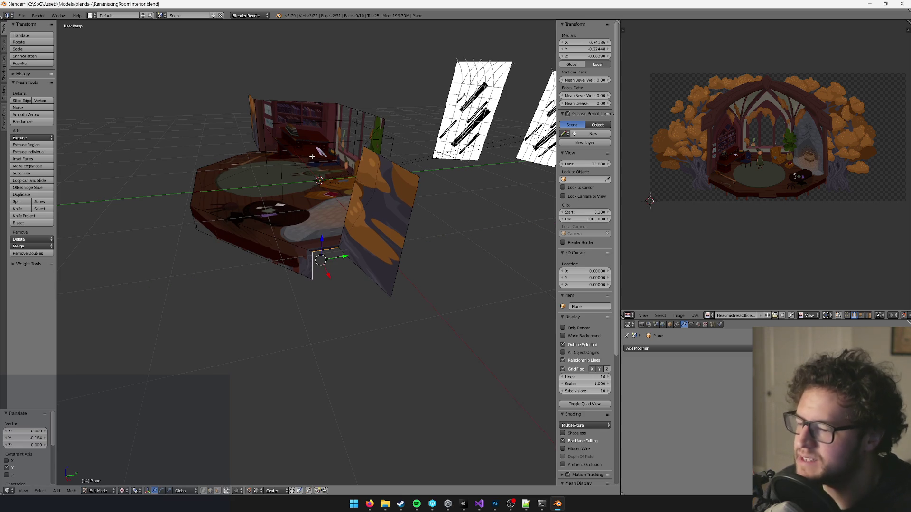
{"action": "key", "text": "Tab"}
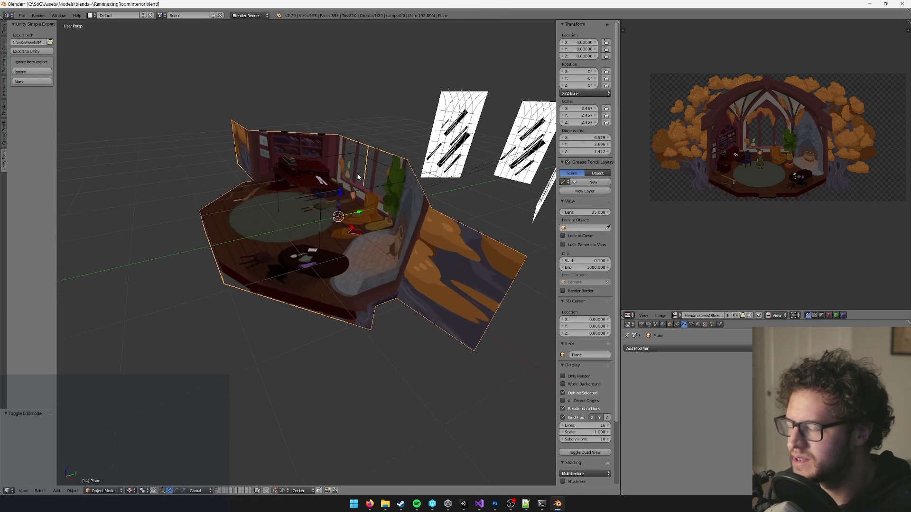
{"action": "key", "text": "Tab"}
- Save the room file and return to Object Mode
{"action": "key", "text": "Tab"}
{"action": "key", "text": "ctrl+s"}
{"action": "left_click", "coordinate": [368, 216]}
{"action": "key", "text": "Tab"}
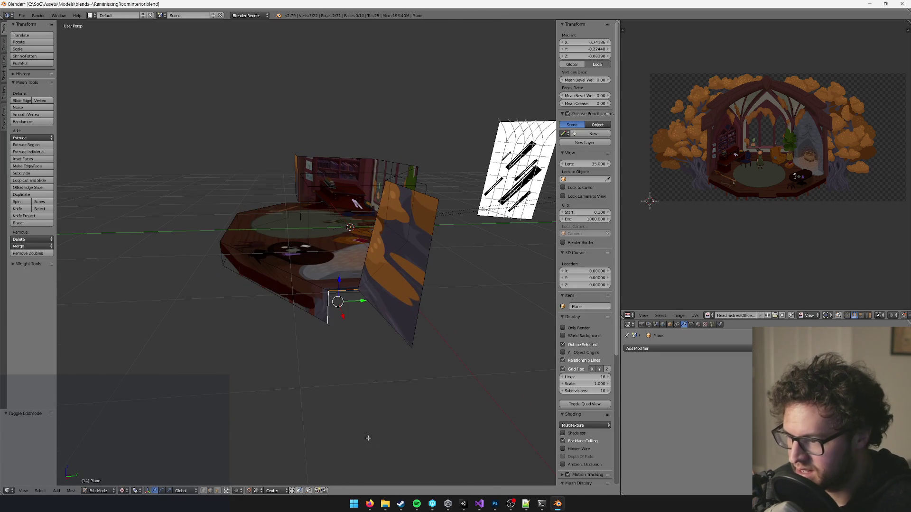
- Set Snap Target to Median and slide the front floor corner edge to Y −0.263
{"action": "left_click", "coordinate": [278, 490]}
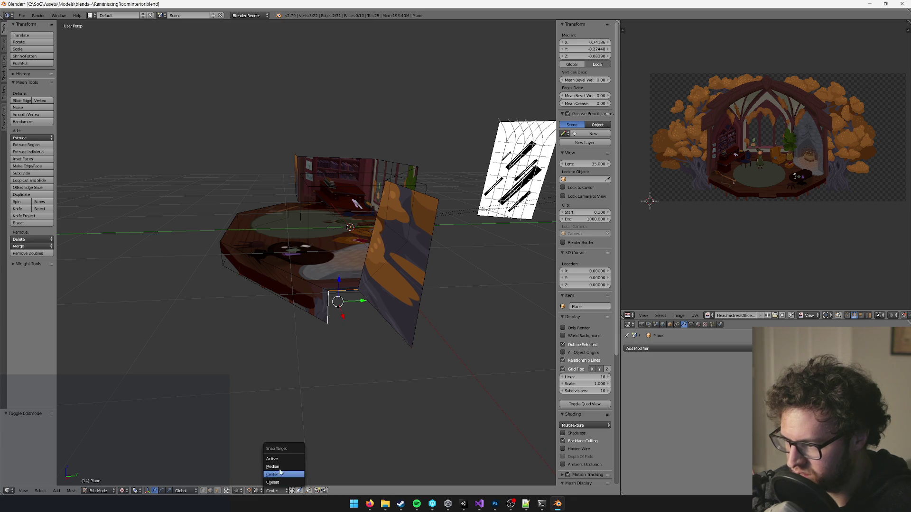
{"action": "left_click", "coordinate": [273, 467]}
{"action": "scroll", "coordinate": [373, 308], "scroll_direction": "up", "scroll_amount": 5}
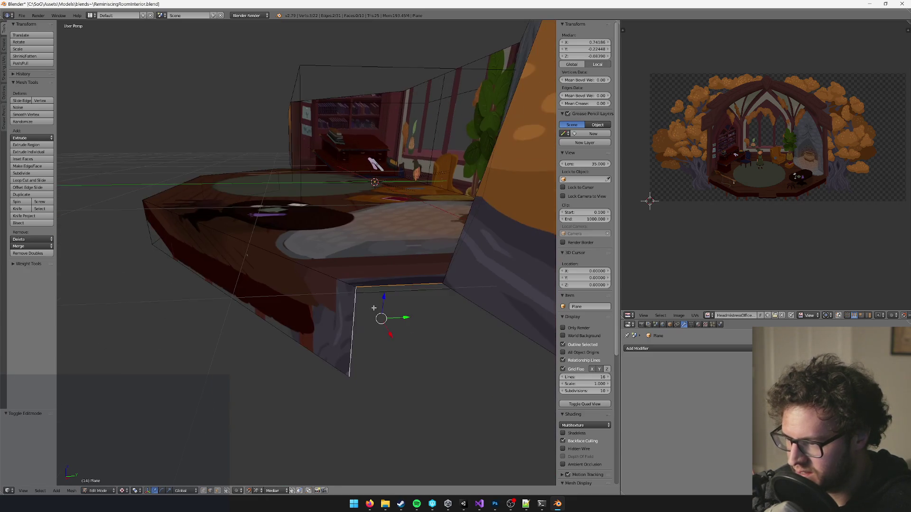
{"action": "mouse_move", "coordinate": [380, 334]}
{"action": "left_mouse_down"}
{"action": "mouse_move", "coordinate": [294, 275]}
{"action": "mouse_move", "coordinate": [397, 209]}
{"action": "mouse_move", "coordinate": [380, 232]}
{"action": "mouse_move", "coordinate": [309, 267]}
{"action": "mouse_move", "coordinate": [326, 255]}
{"action": "mouse_move", "coordinate": [343, 272]}
{"action": "left_mouse_up"}
{"action": "right_click", "coordinate": [265, 319]}
{"action": "right_click", "coordinate": [254, 179]}
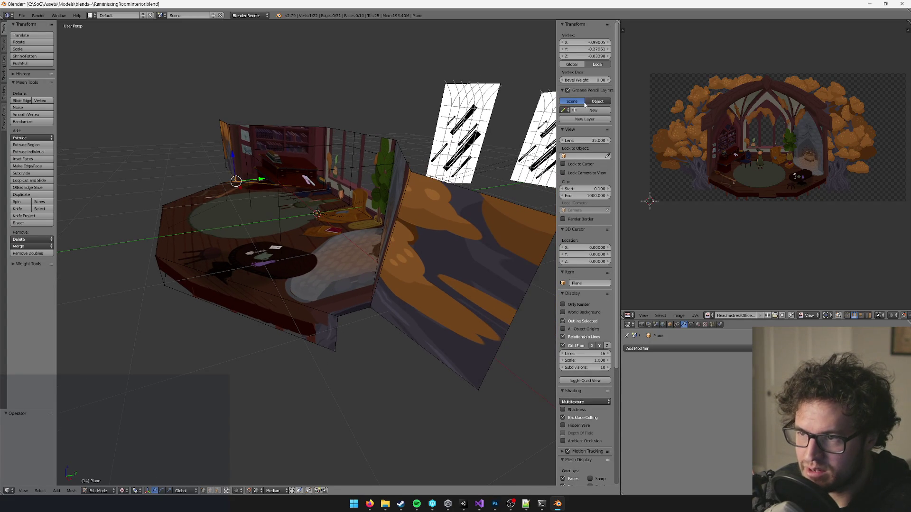
- Move the front floor corner vertex inward along the Y axis
{"action": "key", "text": "g"}
{"action": "key", "text": "y"}
{"action": "key", "text": "Escape"}
{"action": "left_click", "coordinate": [590, 49]}
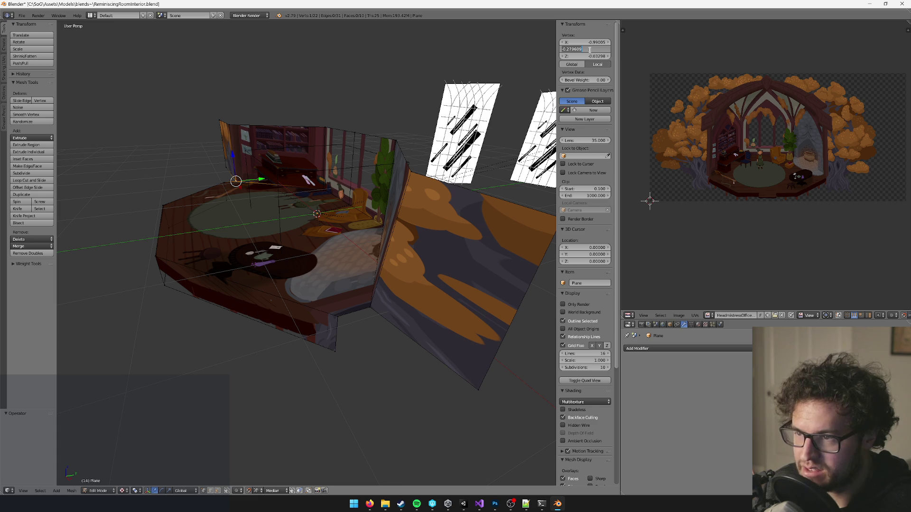
{"action": "key", "text": "Escape"}
{"action": "right_click", "coordinate": [336, 315]}
{"action": "scroll", "coordinate": [358, 316], "scroll_direction": "up", "scroll_amount": 2}
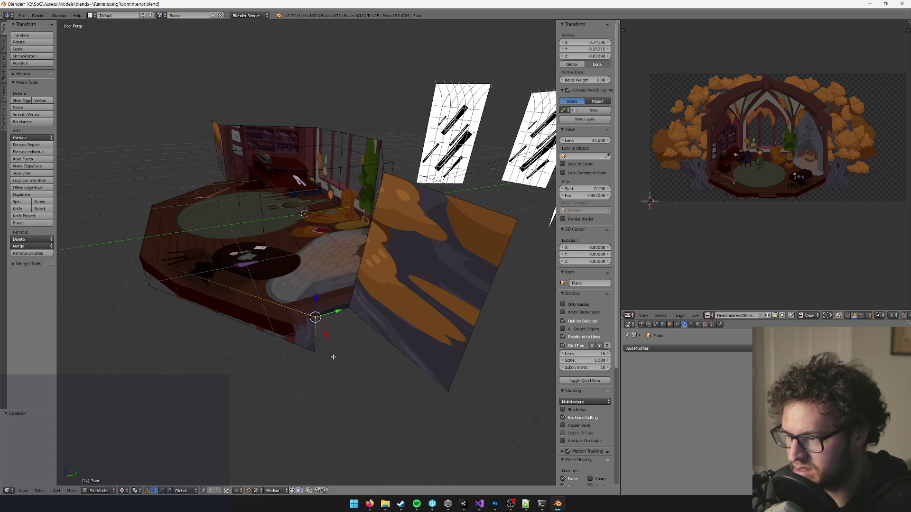
{"action": "key", "text": "g"}
{"action": "key", "text": "y"}
{"action": "left_click", "coordinate": [351, 332]}
- Flatten the orange right-hand wall plane by scaling it to 0 on Y
{"action": "left_click_drag", "start_coordinate": [362, 326], "coordinate": [259, 463]}
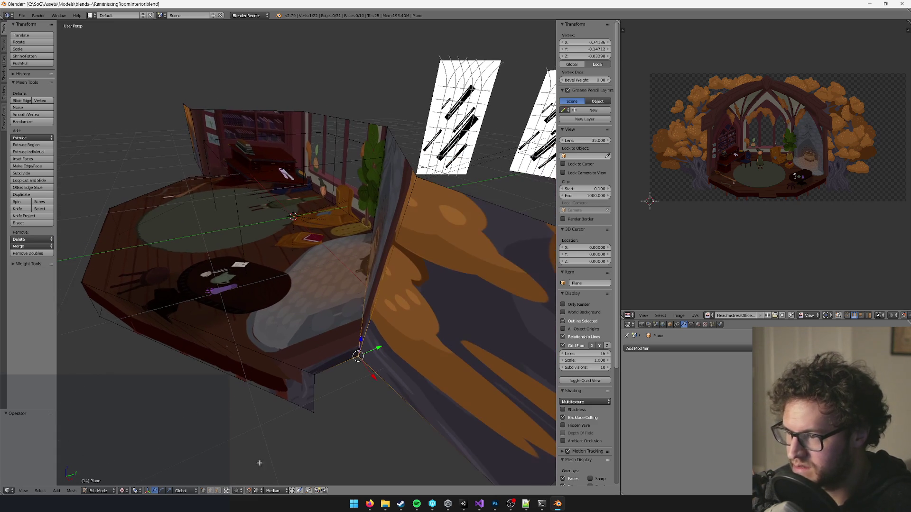
{"action": "right_click", "coordinate": [387, 127], "text": "shift"}
{"action": "scroll", "coordinate": [353, 329], "scroll_direction": "down", "scroll_amount": 3}
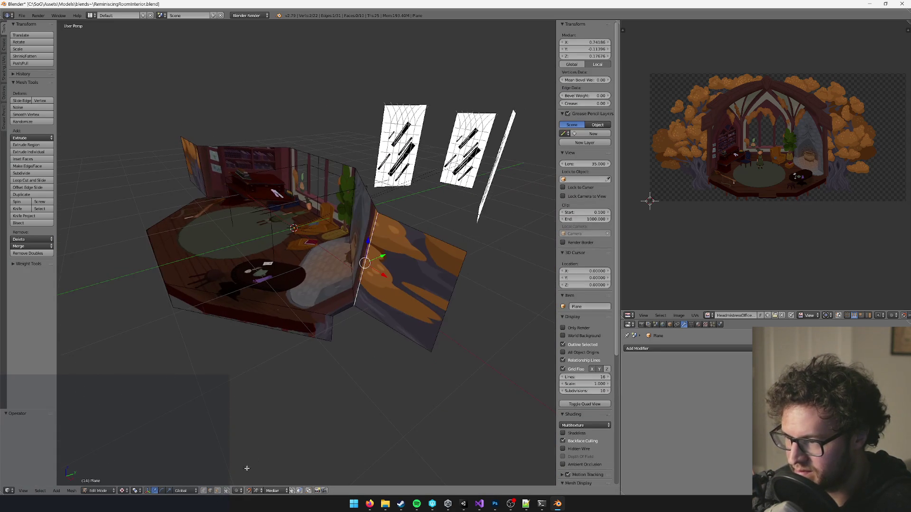
{"action": "key", "text": "ctrl+l"}
{"action": "left_click_drag", "start_coordinate": [341, 360], "coordinate": [441, 256]}
{"action": "key", "text": "s"}
{"action": "key", "text": "y"}
{"action": "key", "text": "0"}
{"action": "key", "text": "Return"}
- Set the wall plane's median Y to -0.27961 in the N panel
{"action": "scroll", "coordinate": [422, 269], "scroll_direction": "up", "scroll_amount": 2}
{"action": "left_click", "coordinate": [593, 49]}
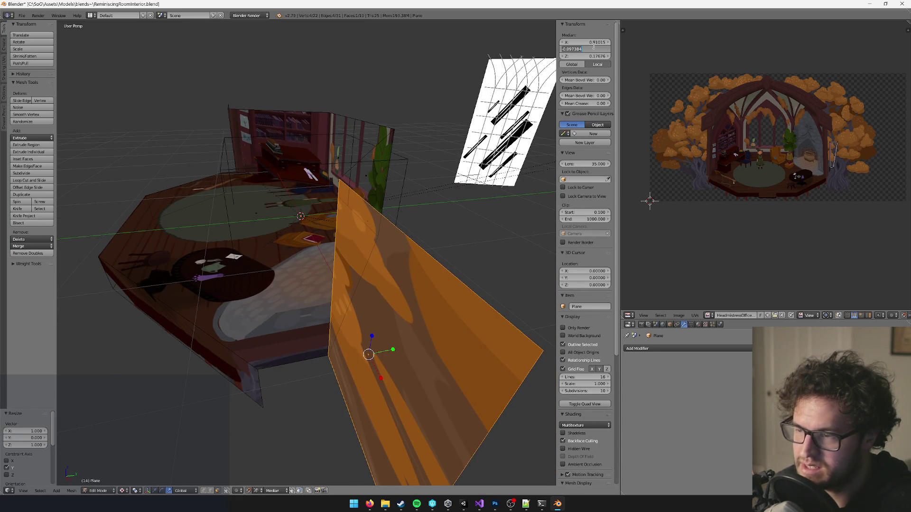
{"action": "key", "text": "Return"}
{"action": "scroll", "coordinate": [333, 169], "scroll_direction": "down", "scroll_amount": 3}
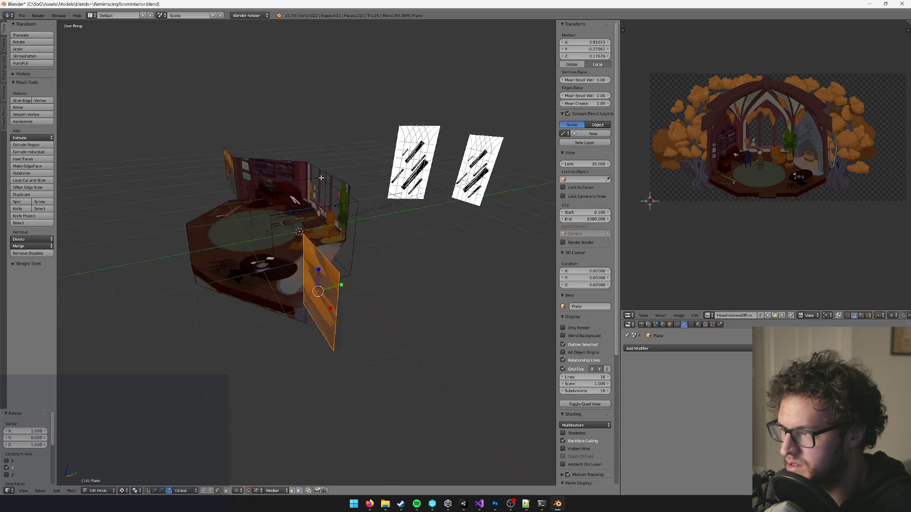
{"action": "scroll", "coordinate": [333, 170], "scroll_direction": "up", "scroll_amount": 6}
{"action": "mouse_move", "coordinate": [334, 170]}
{"action": "left_mouse_down"}
{"action": "mouse_move", "coordinate": [285, 284]}
{"action": "mouse_move", "coordinate": [237, 450]}
{"action": "left_mouse_up"}
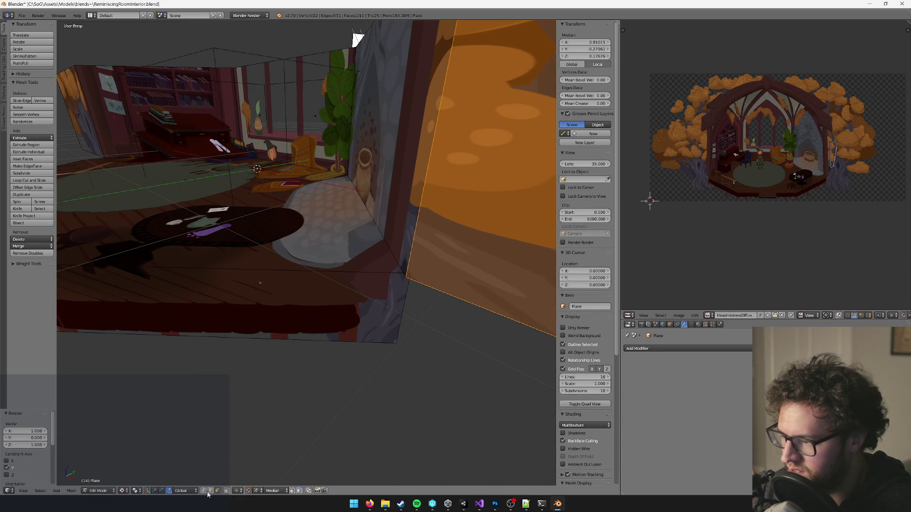
- Push a bottom edge of the wall back along the Y axis
{"action": "right_click", "coordinate": [402, 293]}
{"action": "key", "text": "g"}
{"action": "key", "text": "y"}
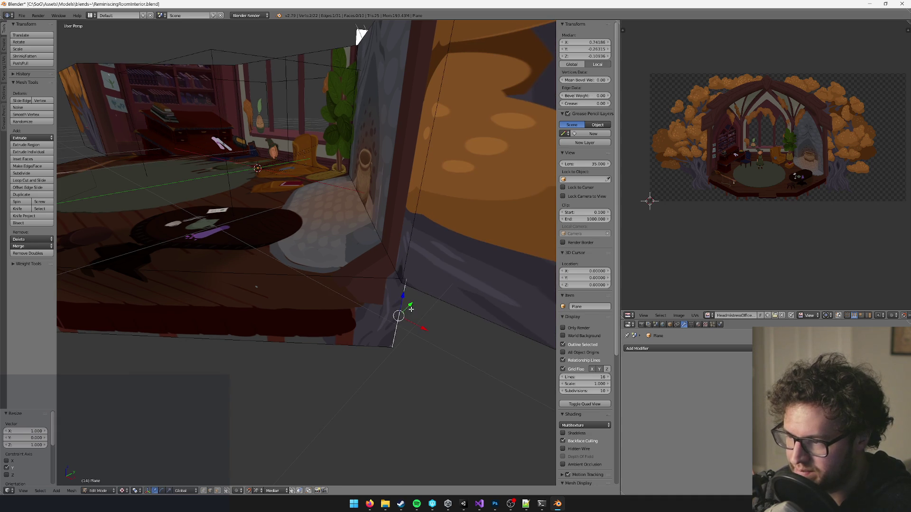
{"action": "left_click", "coordinate": [396, 313]}
{"action": "scroll", "coordinate": [406, 314], "scroll_direction": "down", "scroll_amount": 5}
{"action": "scroll", "coordinate": [408, 310], "scroll_direction": "up", "scroll_amount": 4}
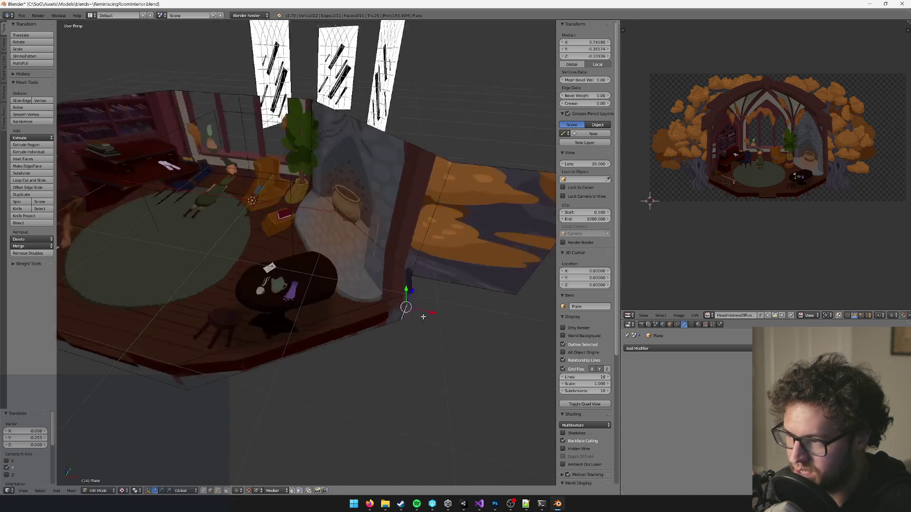
- Re-project the whole room mesh's UVs from the camera view
{"action": "key", "text": "a"}
{"action": "key", "text": "KP_0"}
{"action": "key", "text": "u"}
{"action": "left_click", "coordinate": [406, 301]}
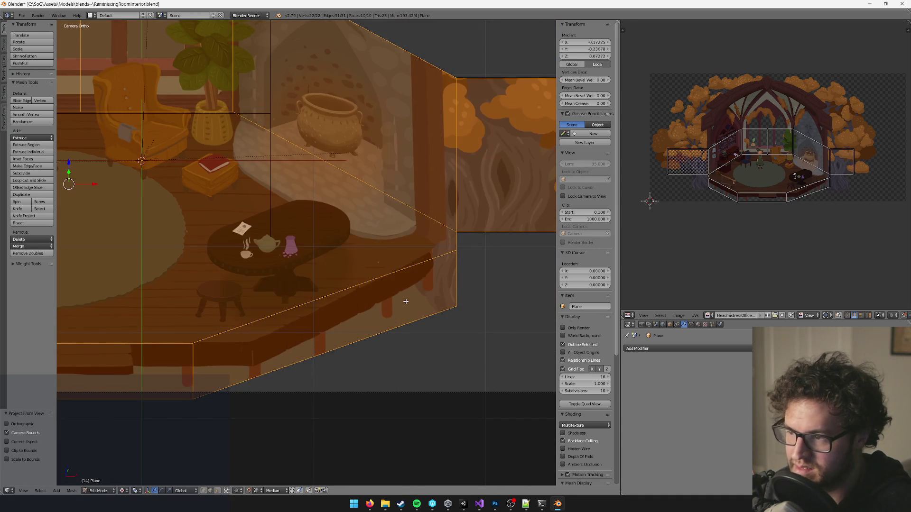
{"action": "scroll", "coordinate": [511, 195], "scroll_direction": "down", "scroll_amount": 2}
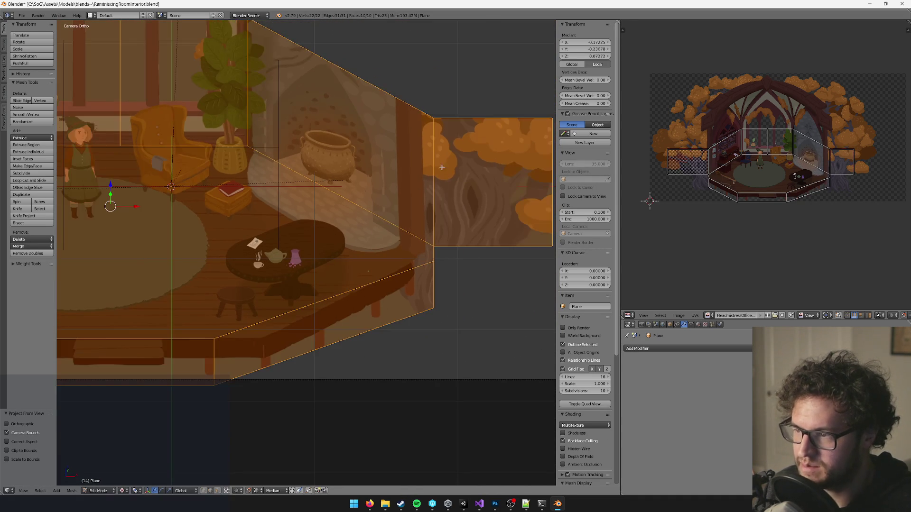
- Check the vertical wall edges by selecting them, then reselect the whole mesh
{"action": "right_click", "coordinate": [433, 267]}
{"action": "right_click", "coordinate": [433, 267], "text": "shift"}
{"action": "right_click", "coordinate": [439, 262], "text": "shift"}
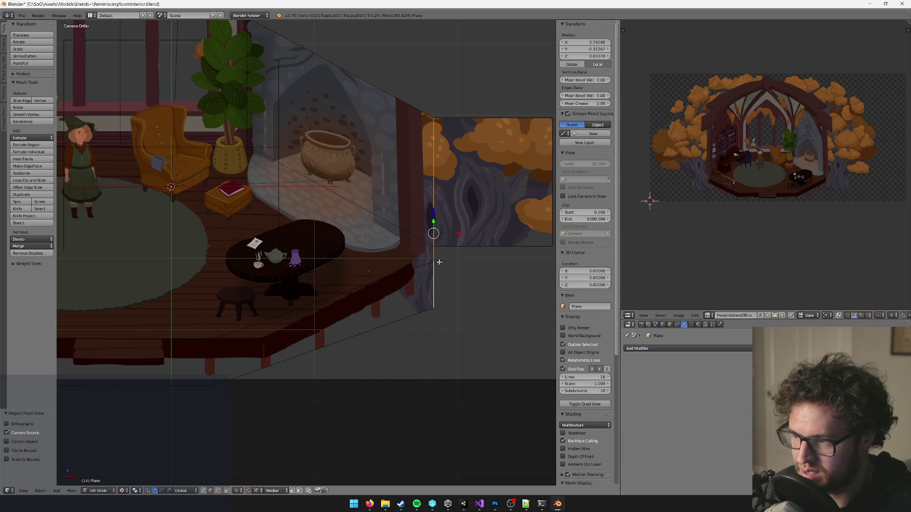
{"action": "key", "text": "a"}
{"action": "key", "text": "a"}
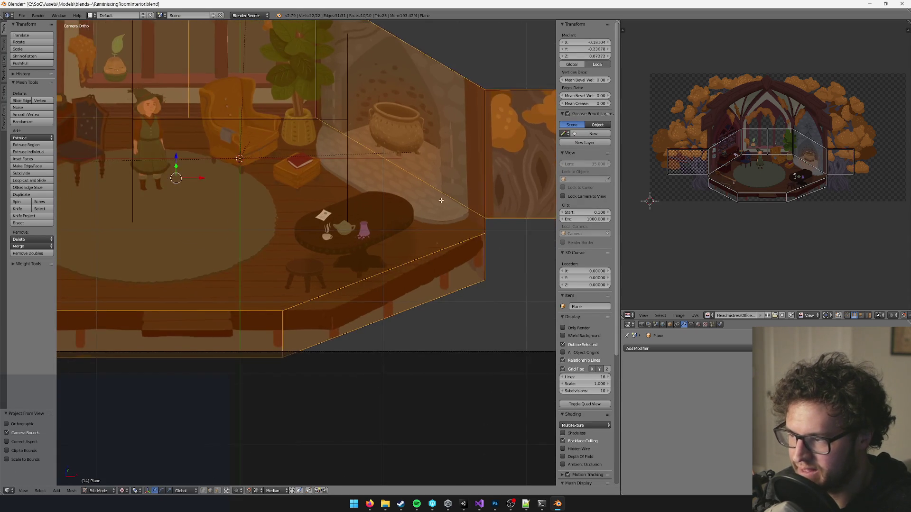
{"action": "right_click", "coordinate": [311, 320]}
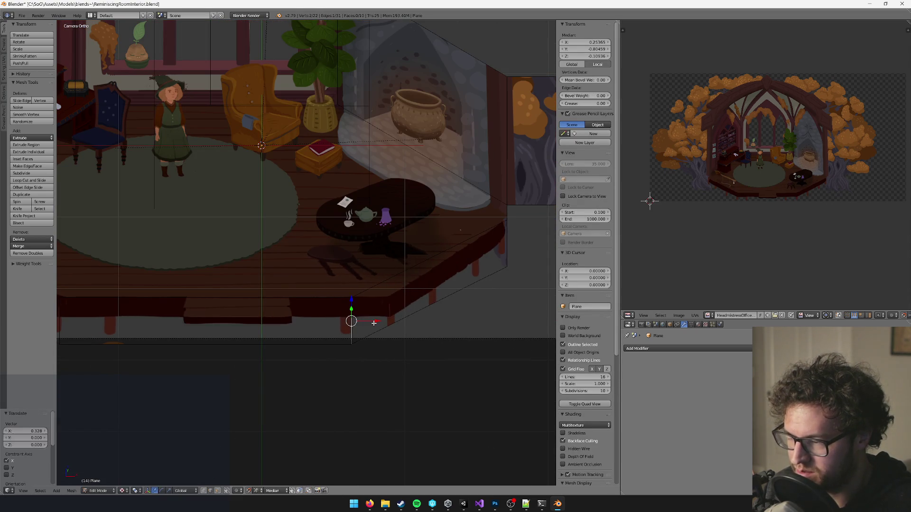
{"action": "key", "text": "a"}
{"action": "key", "text": "a"}
{"action": "scroll", "coordinate": [378, 315], "scroll_direction": "down", "scroll_amount": 4}
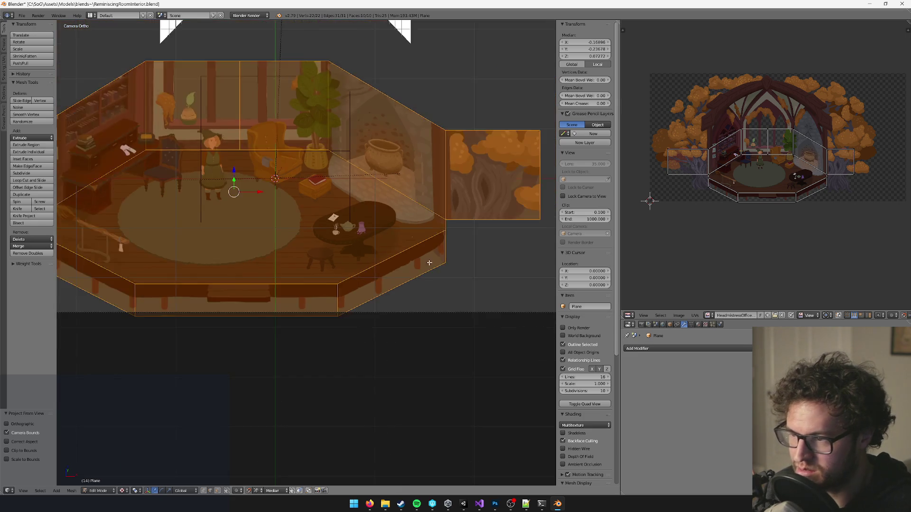
{"action": "scroll", "coordinate": [384, 287], "scroll_direction": "left", "scroll_amount": 5}
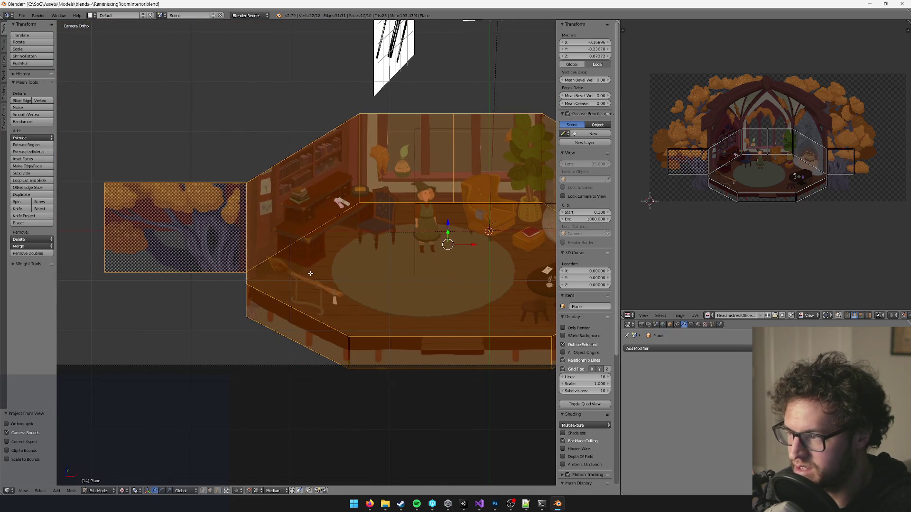
{"action": "scroll", "coordinate": [306, 256], "scroll_direction": "right", "scroll_amount": 2}
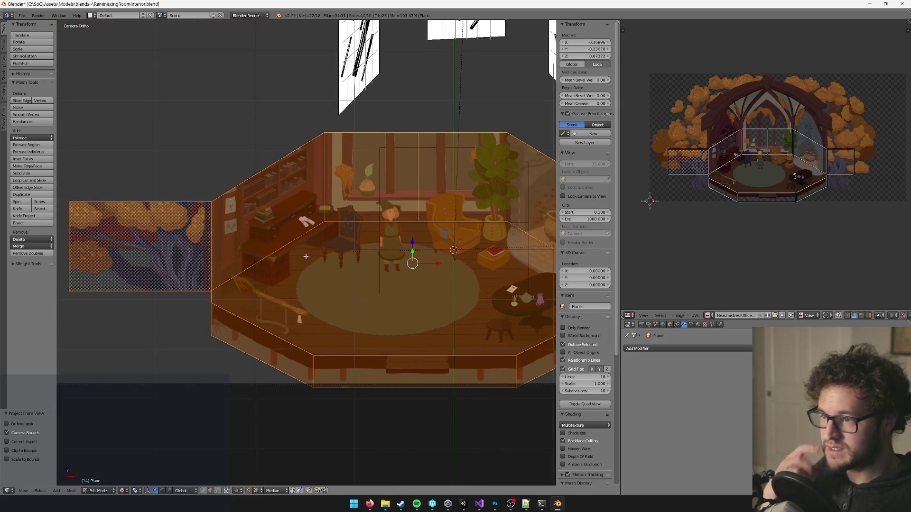
{"action": "scroll", "coordinate": [305, 256], "scroll_direction": "up", "scroll_amount": 3}
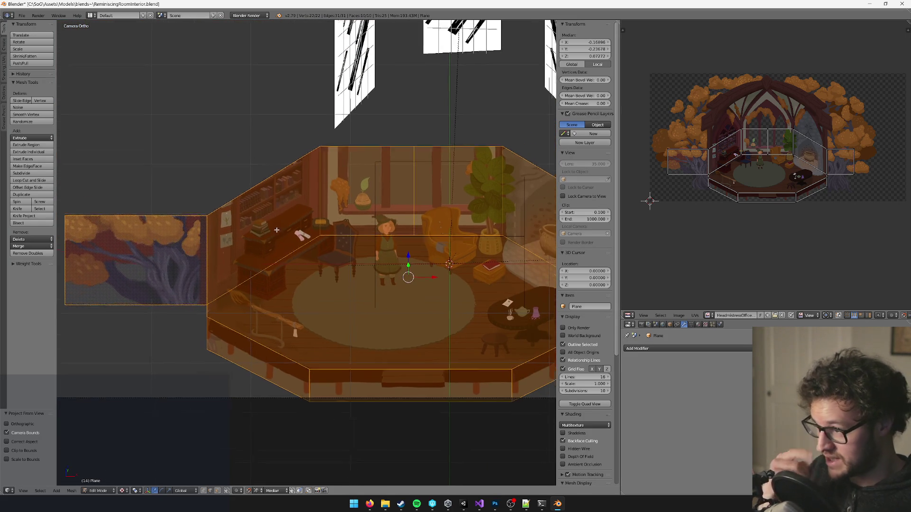
- Select all the top outline edges of the room's walls
{"action": "right_click", "coordinate": [158, 227]}
{"action": "scroll", "coordinate": [158, 228], "scroll_direction": "right", "scroll_amount": 2}
{"action": "right_click", "coordinate": [235, 205], "text": "shift"}
{"action": "right_click", "coordinate": [337, 180], "text": "shift"}
{"action": "scroll", "coordinate": [402, 168], "scroll_direction": "right", "scroll_amount": 5}
{"action": "right_click", "coordinate": [428, 193], "text": "shift"}
{"action": "scroll", "coordinate": [428, 193], "scroll_direction": "down", "scroll_amount": 3}
{"action": "right_click", "coordinate": [430, 243], "text": "shift"}
{"action": "scroll", "coordinate": [427, 237], "scroll_direction": "left", "scroll_amount": 1}
{"action": "key", "text": "KP_0"}
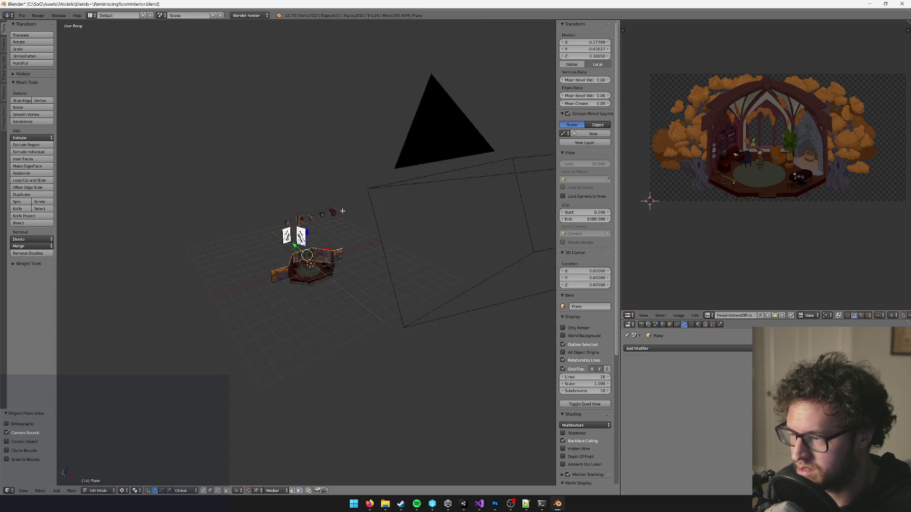
- Raise the selected wall-top edges much higher along Z
{"action": "key", "text": "g"}
{"action": "key", "text": "z"}
{"action": "left_click", "coordinate": [307, 208]}
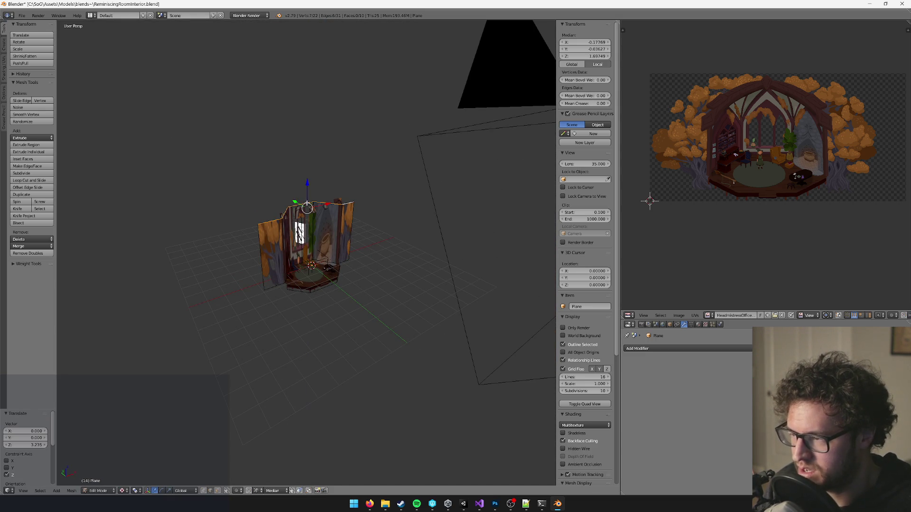
- Re-project the painting's UVs from the camera onto the taller walls
{"action": "key", "text": "a"}
{"action": "key", "text": "KP_0"}
{"action": "key", "text": "u"}
{"action": "left_click", "coordinate": [307, 195]}
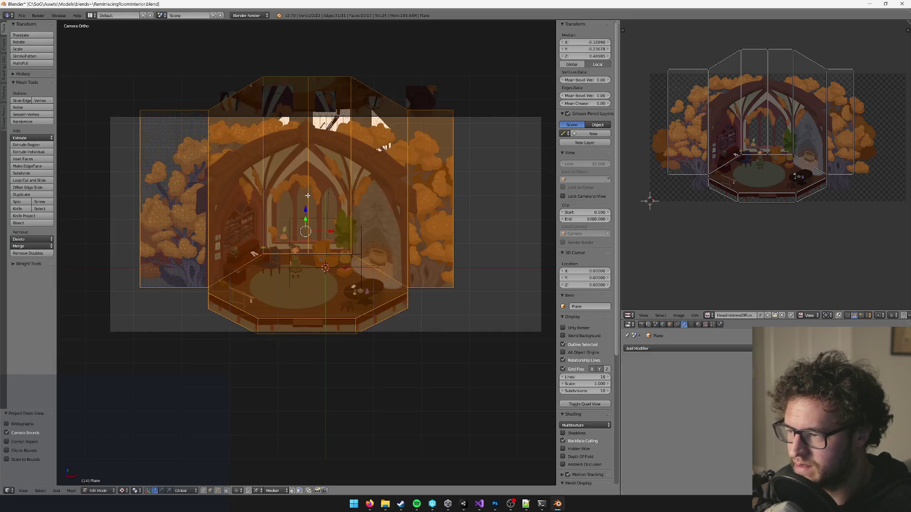
{"action": "scroll", "coordinate": [307, 196], "scroll_direction": "up", "scroll_amount": 3}
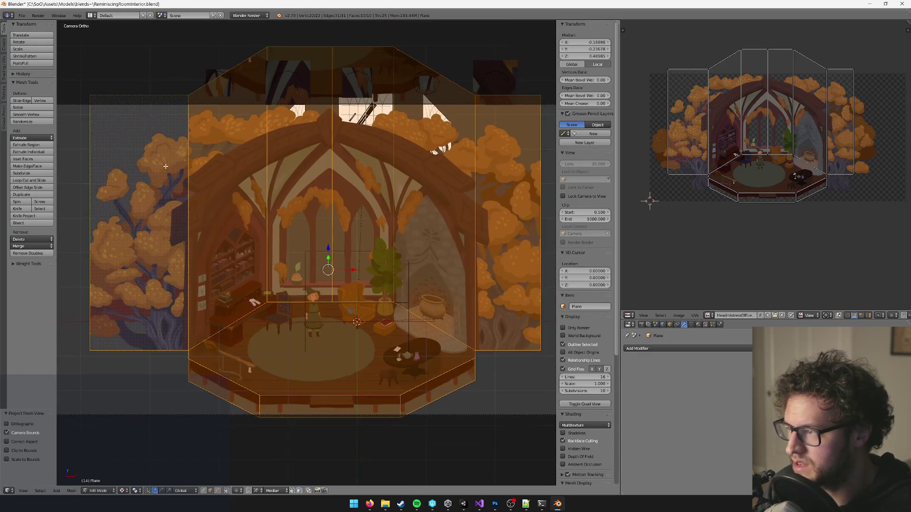
{"action": "key", "text": "k"}
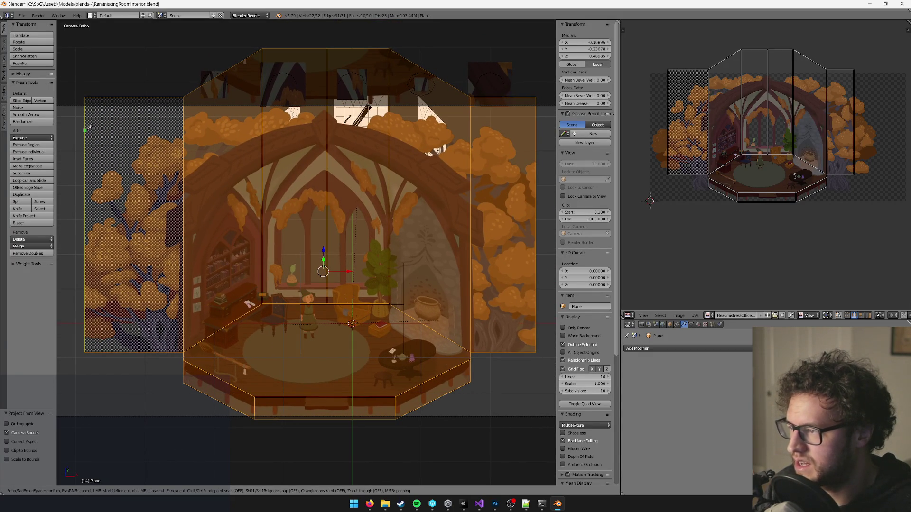
- Knife-cut along the painting's roofline across the wall tops, from the left edge to the right corner
{"action": "left_click", "coordinate": [85, 135]}
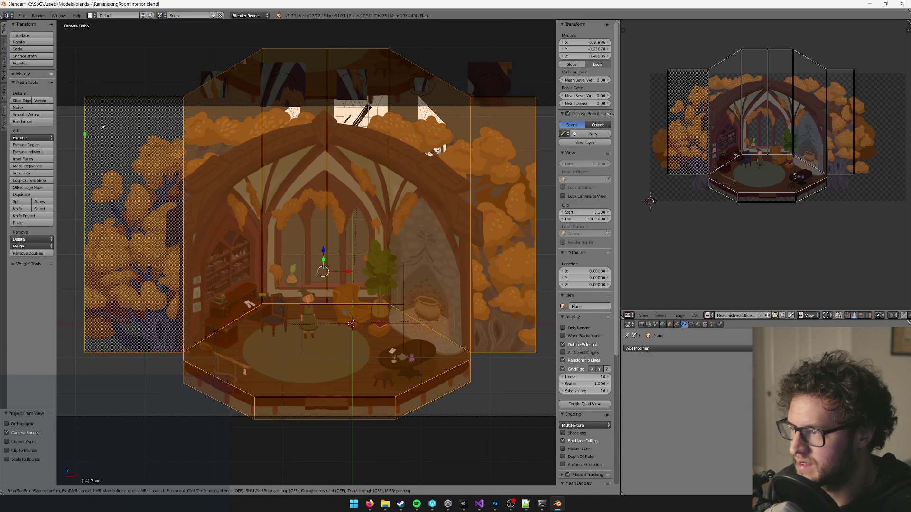
{"action": "left_click", "coordinate": [184, 108]}
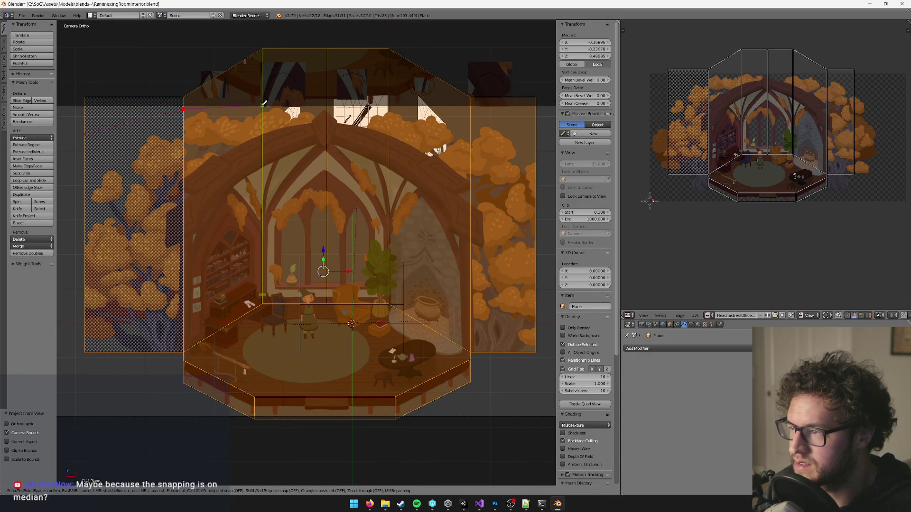
{"action": "left_click", "coordinate": [262, 105]}
{"action": "left_click", "coordinate": [327, 105]}
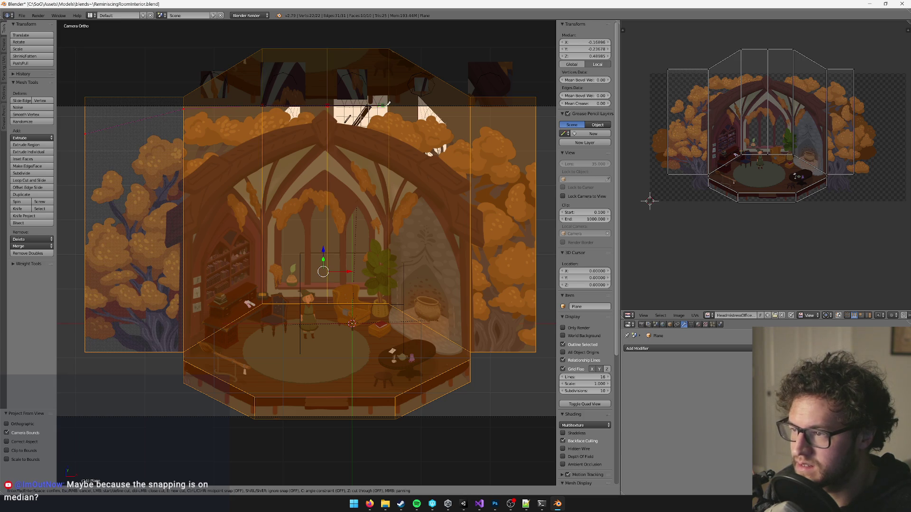
{"action": "left_click", "coordinate": [389, 105]}
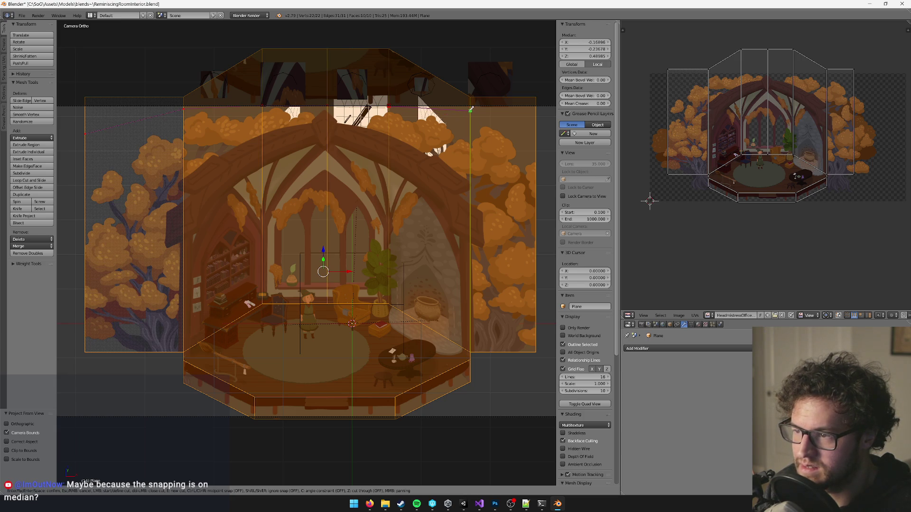
{"action": "left_click", "coordinate": [536, 116]}
{"action": "key", "text": "Return"}
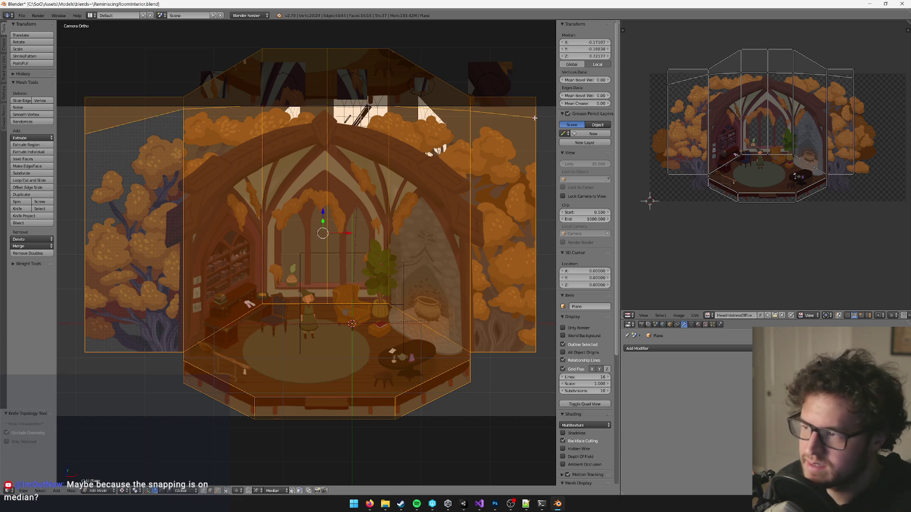
- Delete the wall faces above the cut and return to object mode in perspective view
{"action": "left_click", "coordinate": [216, 491]}
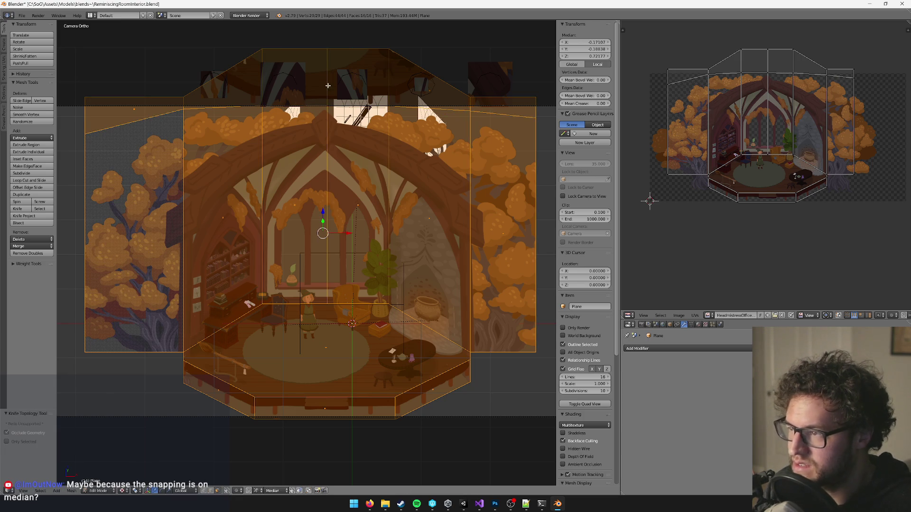
{"action": "left_click", "coordinate": [328, 84], "text": "alt"}
{"action": "key", "text": "x"}
{"action": "left_click", "coordinate": [329, 84]}
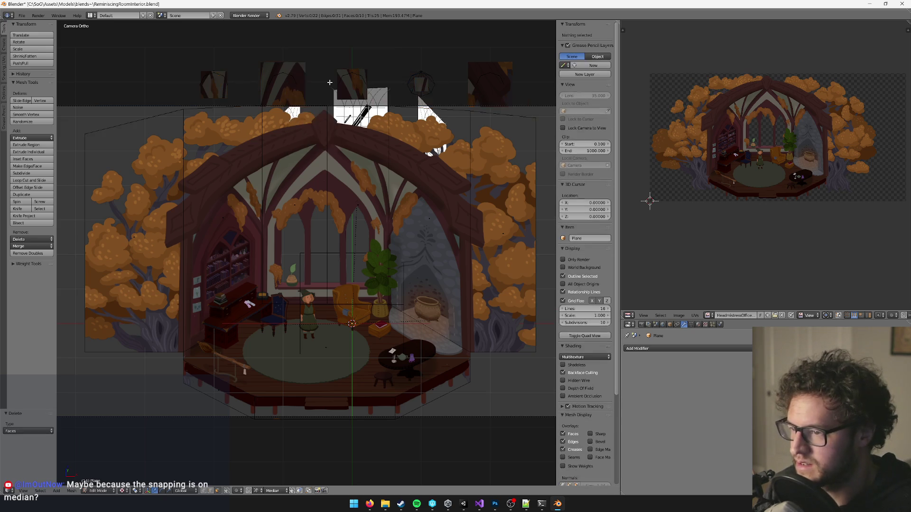
{"action": "scroll", "coordinate": [349, 151], "scroll_direction": "down", "scroll_amount": 5}
{"action": "scroll", "coordinate": [350, 151], "scroll_direction": "down", "scroll_amount": 3}
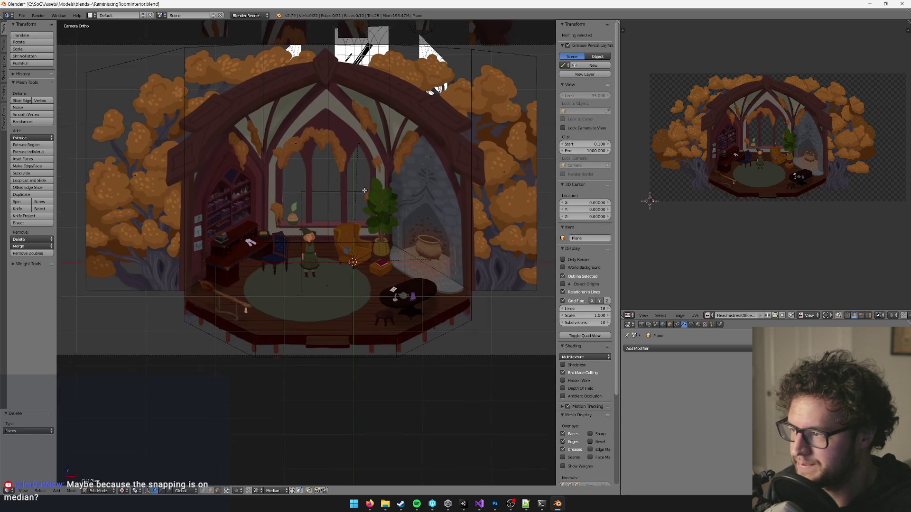
{"action": "key", "text": "Tab"}
{"action": "key", "text": "KP_0"}
{"action": "scroll", "coordinate": [332, 242], "scroll_direction": "up", "scroll_amount": 6}
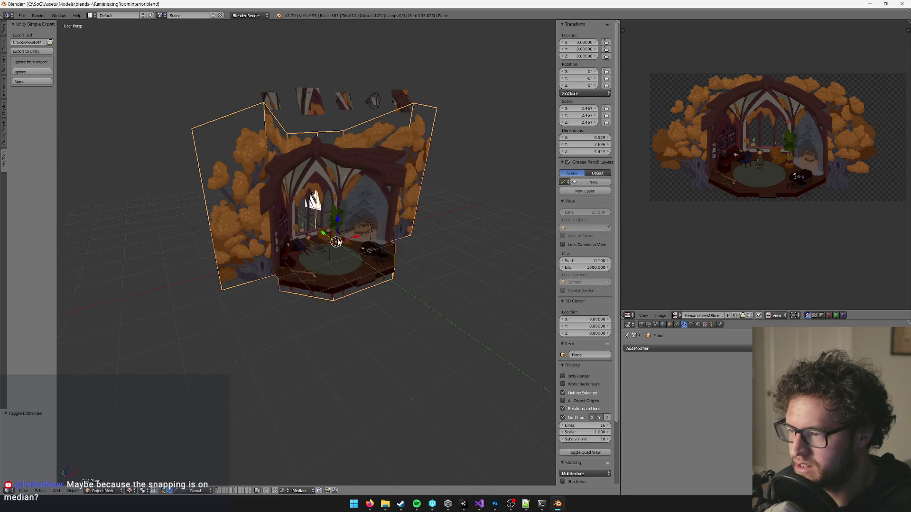
{"action": "mouse_move", "coordinate": [382, 244]}
{"action": "left_mouse_down"}
{"action": "mouse_move", "coordinate": [272, 253]}
{"action": "mouse_move", "coordinate": [378, 255]}
{"action": "mouse_move", "coordinate": [339, 258]}
{"action": "left_mouse_up"}
{"action": "scroll", "coordinate": [285, 232], "scroll_direction": "up", "scroll_amount": 4}
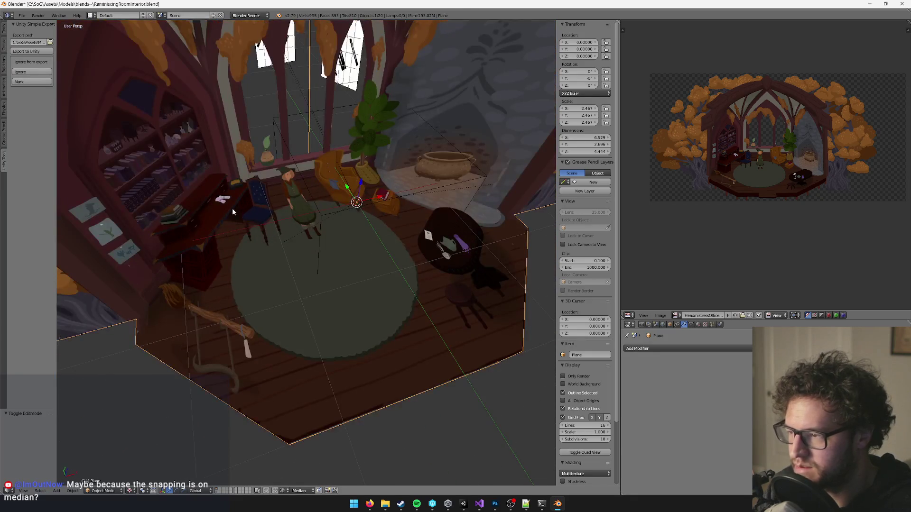
{"action": "left_click_drag", "start_coordinate": [180, 238], "coordinate": [329, 217]}
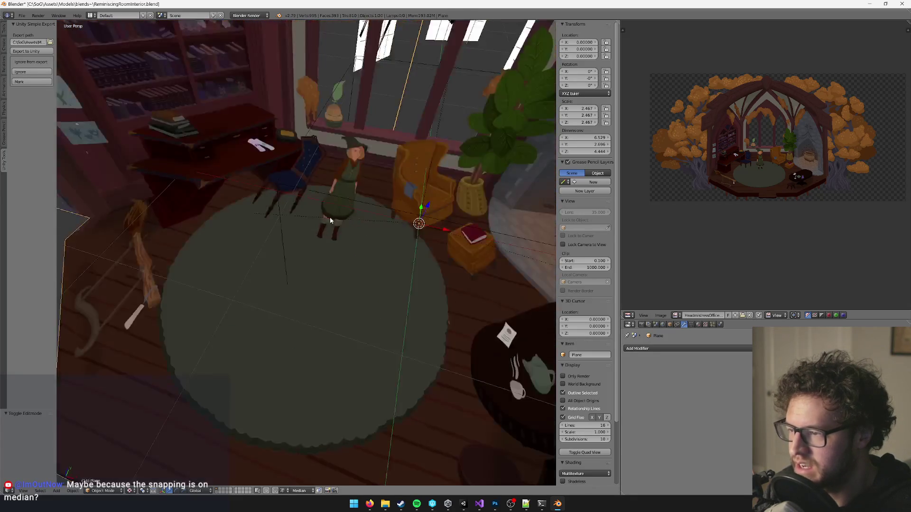
{"action": "scroll", "coordinate": [329, 217], "scroll_direction": "up", "scroll_amount": 4}
{"action": "scroll", "coordinate": [357, 188], "scroll_direction": "down", "scroll_amount": 5}
{"action": "scroll", "coordinate": [360, 192], "scroll_direction": "up", "scroll_amount": 1}
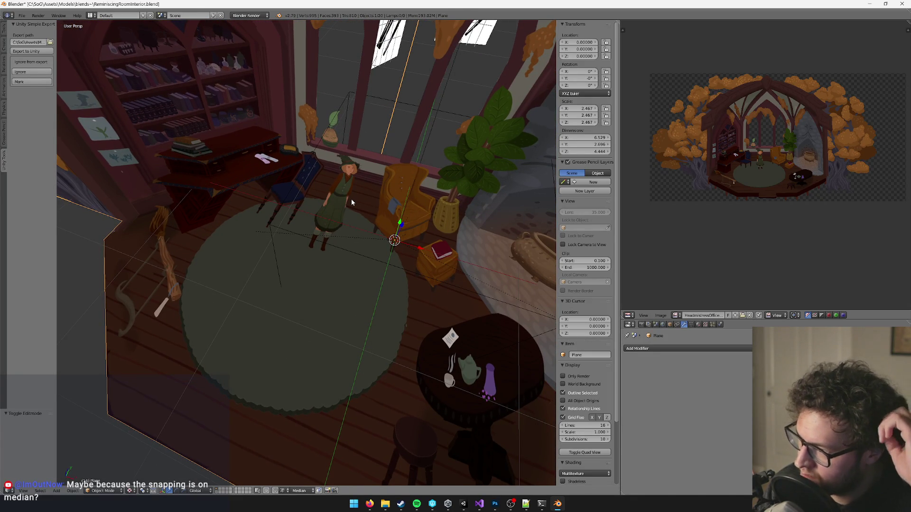
{"action": "scroll", "coordinate": [329, 176], "scroll_direction": "down", "scroll_amount": 3}
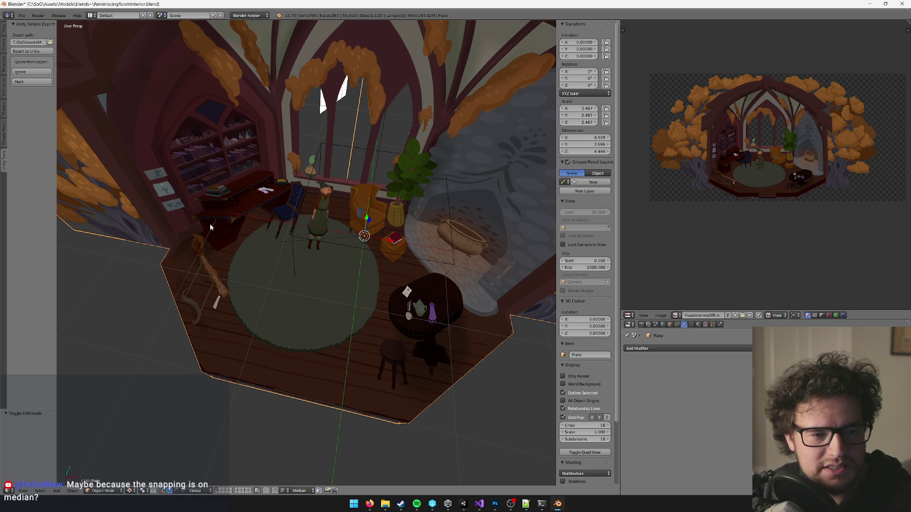
{"action": "mouse_move", "coordinate": [370, 504]}
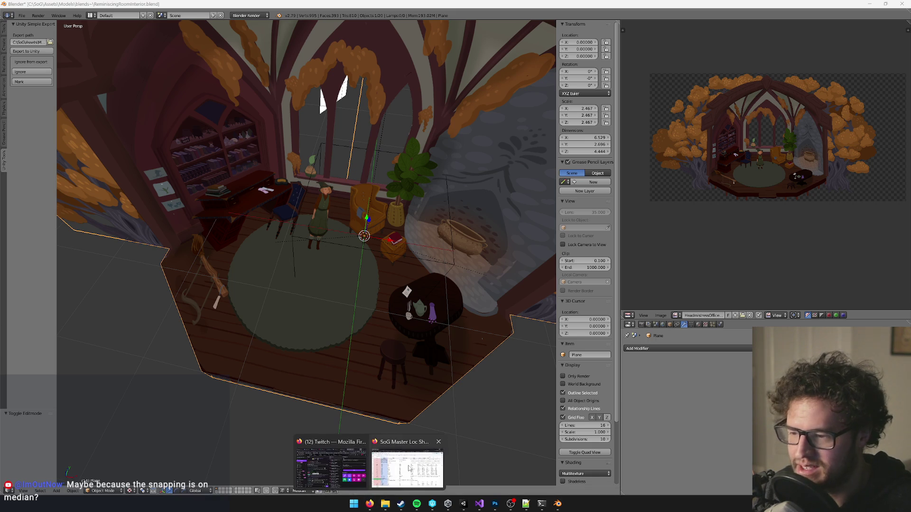
{"action": "left_click", "coordinate": [338, 465]}
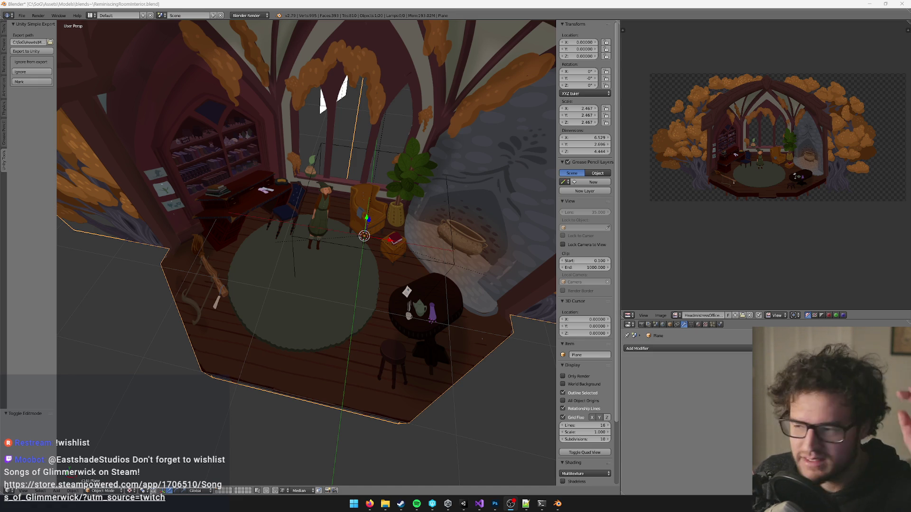
{"action": "left_click_drag", "start_coordinate": [266, 327], "coordinate": [279, 307]}
{"action": "scroll", "coordinate": [279, 307], "scroll_direction": "down", "scroll_amount": 4}
{"action": "scroll", "coordinate": [318, 284], "scroll_direction": "up", "scroll_amount": 3}
{"action": "mouse_move", "coordinate": [318, 284]}
{"action": "left_mouse_down"}
{"action": "mouse_move", "coordinate": [394, 248]}
{"action": "mouse_move", "coordinate": [412, 268]}
{"action": "mouse_move", "coordinate": [398, 275]}
{"action": "left_mouse_up"}
{"action": "scroll", "coordinate": [372, 255], "scroll_direction": "up", "scroll_amount": 2}
{"action": "scroll", "coordinate": [398, 250], "scroll_direction": "up", "scroll_amount": 3}
{"action": "scroll", "coordinate": [434, 258], "scroll_direction": "down", "scroll_amount": 4}
{"action": "scroll", "coordinate": [398, 276], "scroll_direction": "up", "scroll_amount": 4}
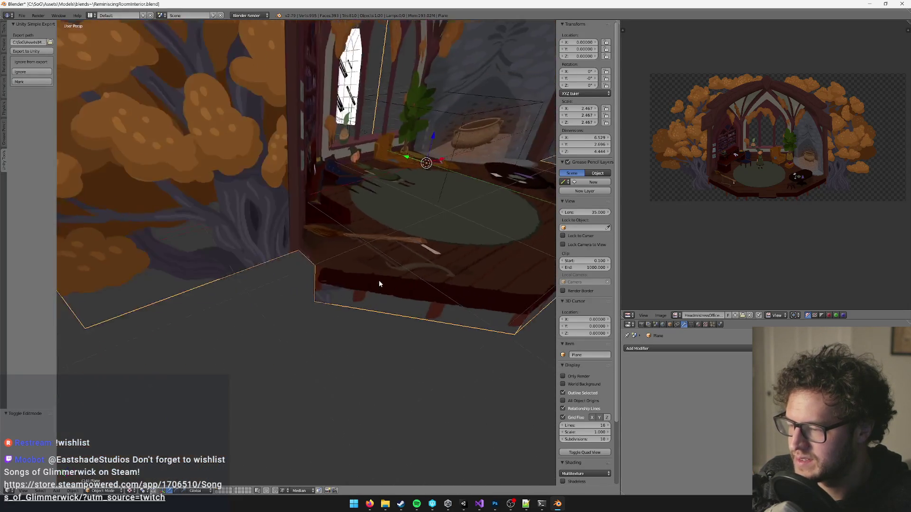
{"action": "scroll", "coordinate": [378, 280], "scroll_direction": "down", "scroll_amount": 4}
{"action": "left_click_drag", "start_coordinate": [340, 270], "coordinate": [396, 287]}
{"action": "scroll", "coordinate": [376, 280], "scroll_direction": "up", "scroll_amount": 4}
{"action": "mouse_move", "coordinate": [280, 313]}
{"action": "left_mouse_down"}
{"action": "mouse_move", "coordinate": [252, 309]}
{"action": "mouse_move", "coordinate": [266, 292]}
{"action": "mouse_move", "coordinate": [264, 272]}
{"action": "left_mouse_up"}
{"action": "scroll", "coordinate": [252, 310], "scroll_direction": "down", "scroll_amount": 5}
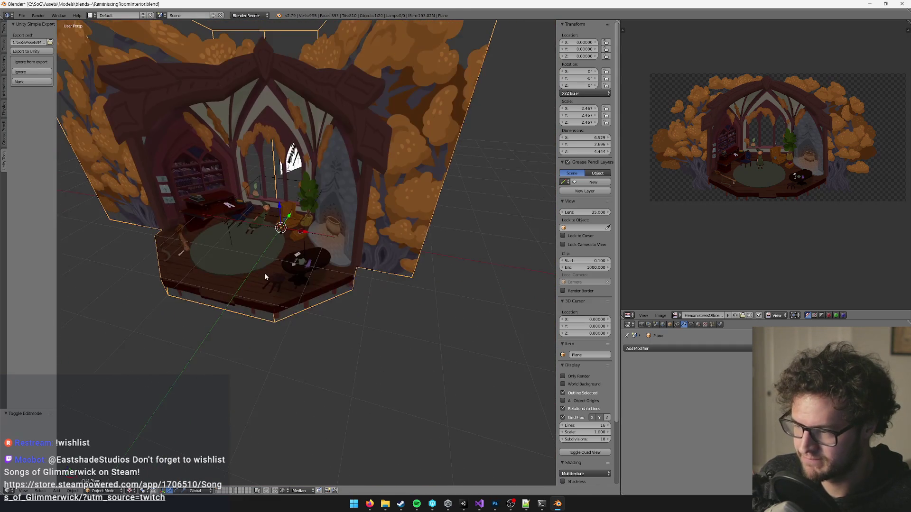
{"action": "scroll", "coordinate": [292, 287], "scroll_direction": "up", "scroll_amount": 5}
{"action": "key", "text": "Tab"}
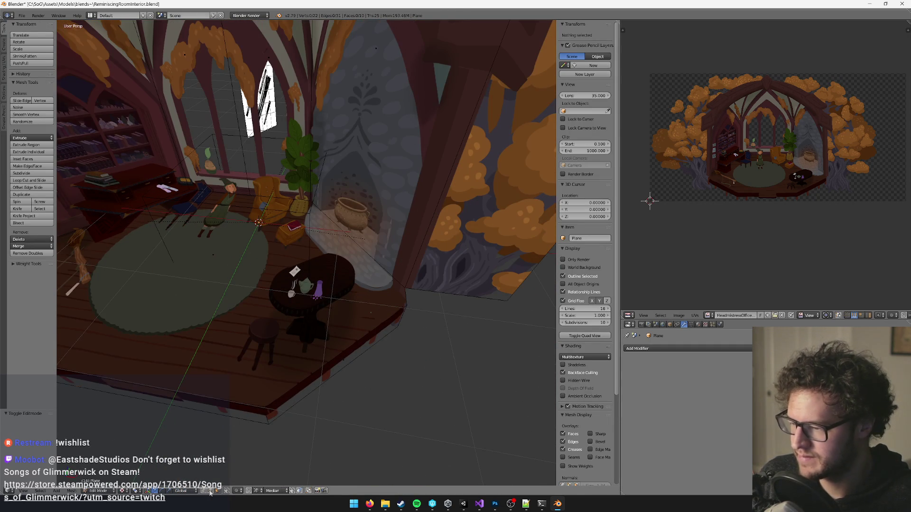
- Slide the floor-wall corner edge along X, then save and overwrite the blend file
{"action": "right_click", "coordinate": [403, 292]}
{"action": "key", "text": "KP_Decimal"}
{"action": "key", "text": "g"}
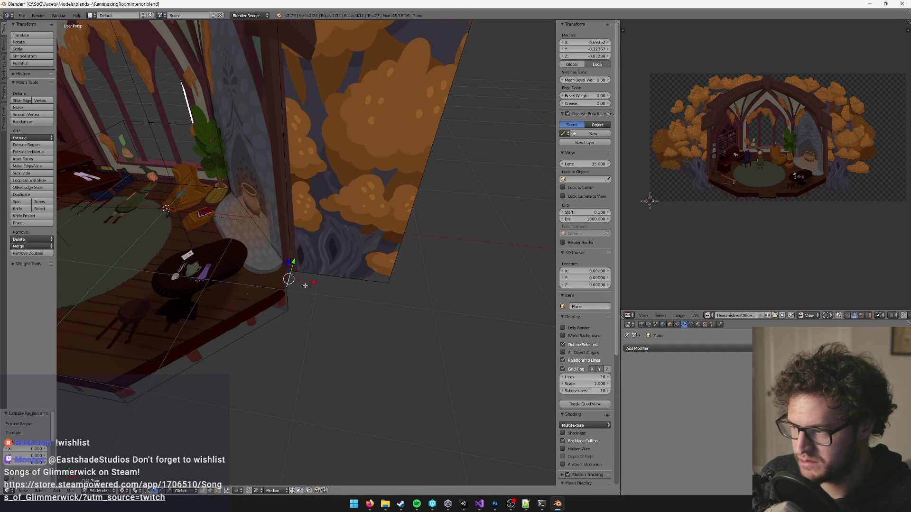
{"action": "key", "text": "x"}
{"action": "scroll", "coordinate": [386, 285], "scroll_direction": "up", "scroll_amount": 5}
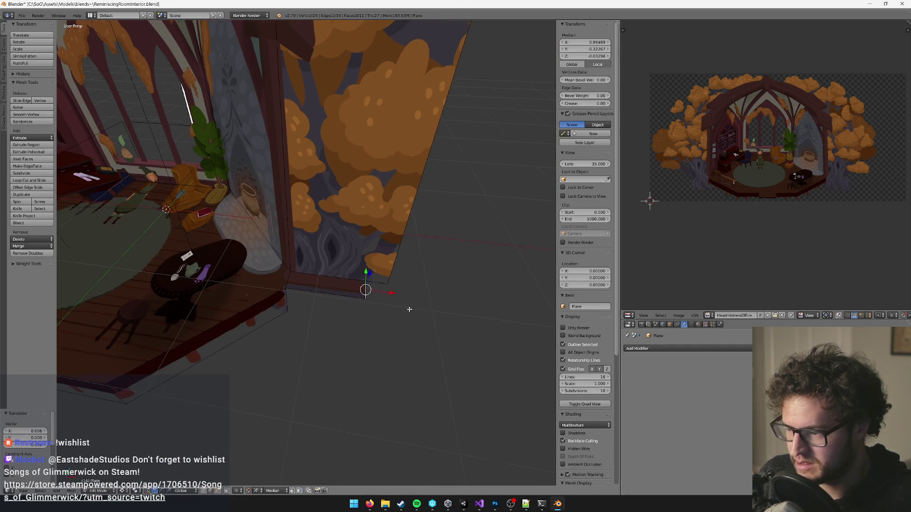
{"action": "key", "text": "Tab"}
{"action": "key", "text": "ctrl+s"}
{"action": "left_click", "coordinate": [386, 315]}
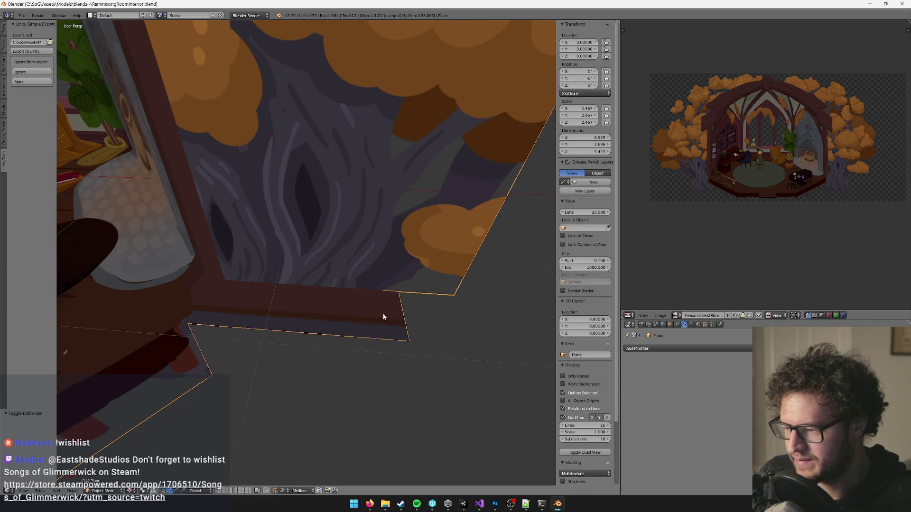
- Review the proportional editing and snap target options, then move the floor board's end edge along X
{"action": "key", "text": "Tab"}
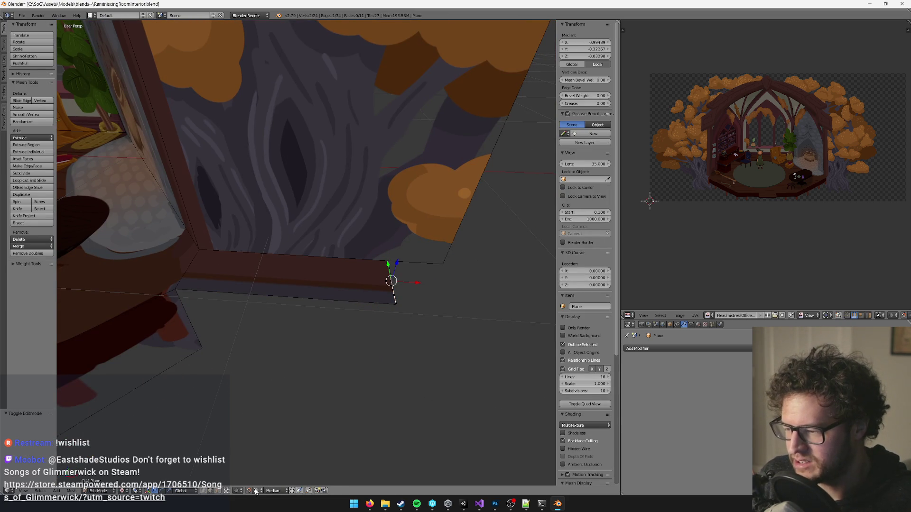
{"action": "left_click", "coordinate": [238, 491]}
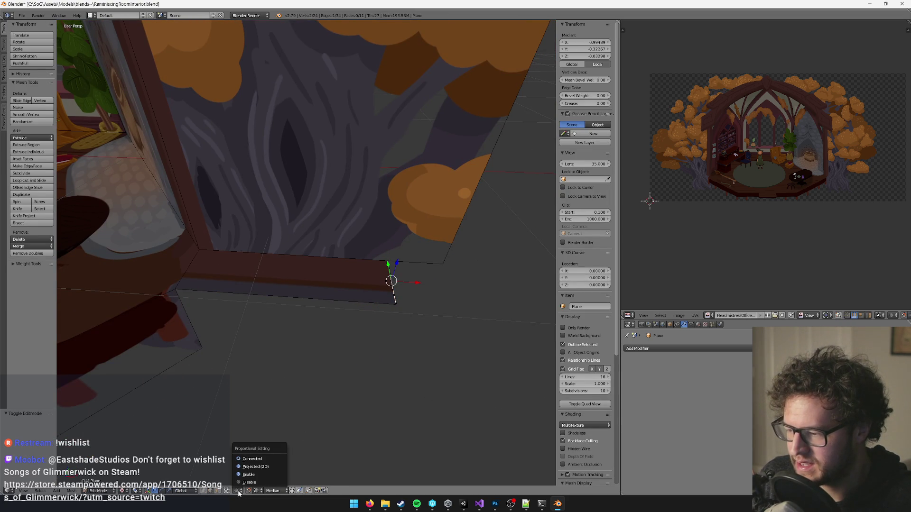
{"action": "key", "text": "a"}
{"action": "left_click", "coordinate": [272, 491]}
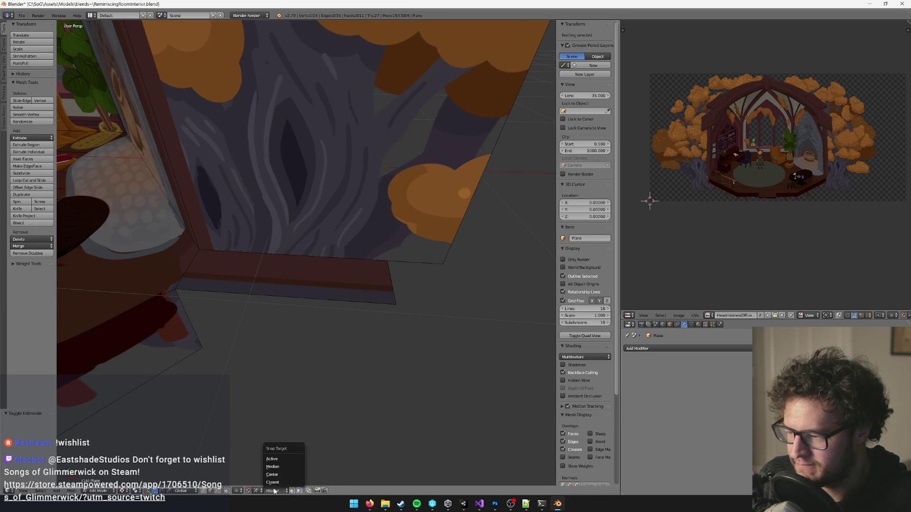
{"action": "right_click", "coordinate": [393, 271]}
{"action": "key", "text": "g"}
{"action": "key", "text": "x"}
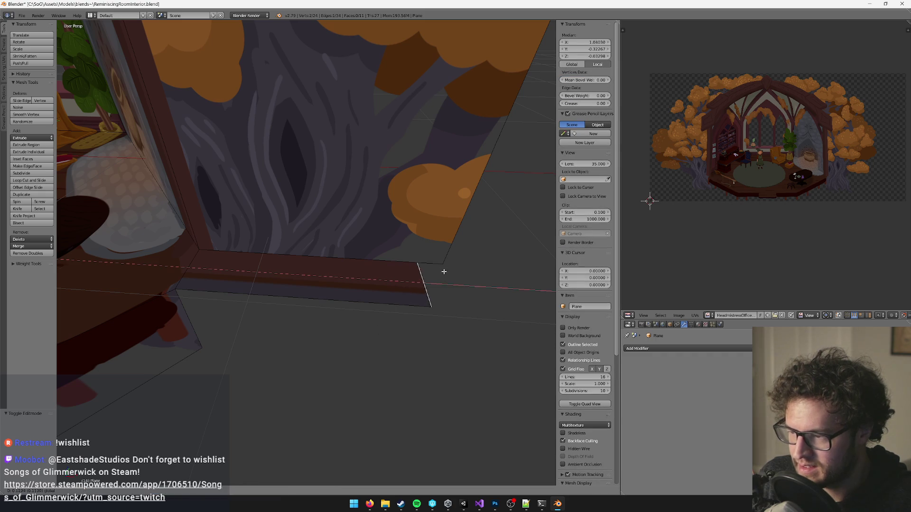
{"action": "left_click", "coordinate": [390, 261]}
- Return to object mode and orbit to view the whole room from a new angle
{"action": "key", "text": "Tab"}
{"action": "scroll", "coordinate": [390, 261], "scroll_direction": "down", "scroll_amount": 5}
{"action": "mouse_move", "coordinate": [311, 234]}
{"action": "left_mouse_down"}
{"action": "mouse_move", "coordinate": [332, 278]}
{"action": "mouse_move", "coordinate": [358, 278]}
{"action": "left_mouse_up"}
{"action": "left_click", "coordinate": [70, 490]}
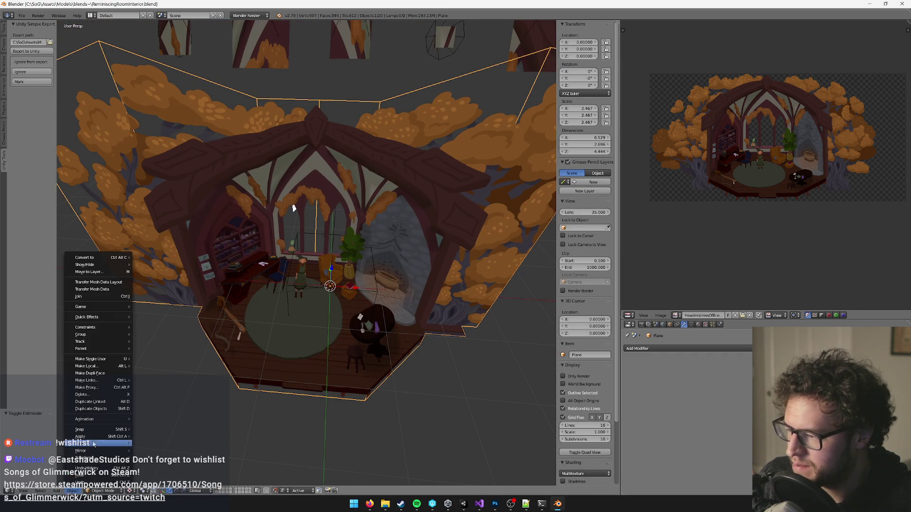
- Apply rotation and scale to the room mesh, then move the floor-corner edge along X
{"action": "mouse_move", "coordinate": [94, 436]}
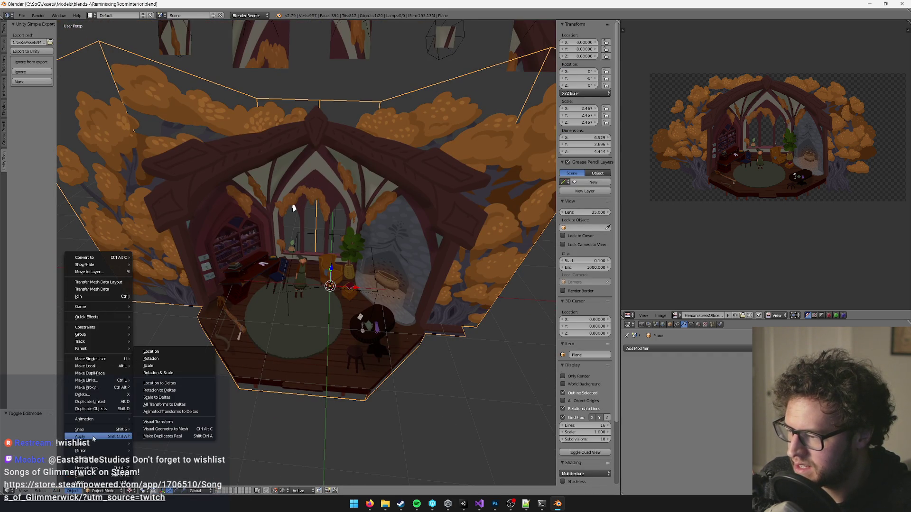
{"action": "left_click", "coordinate": [159, 374]}
{"action": "key", "text": "Tab"}
{"action": "key", "text": "KP_Decimal"}
{"action": "key", "text": "g"}
{"action": "key", "text": "x"}
{"action": "left_click", "coordinate": [375, 321]}
- Nudge the edge further along X, switch snapping to Vertex, and shift it slightly left
{"action": "key", "text": "KP_Decimal"}
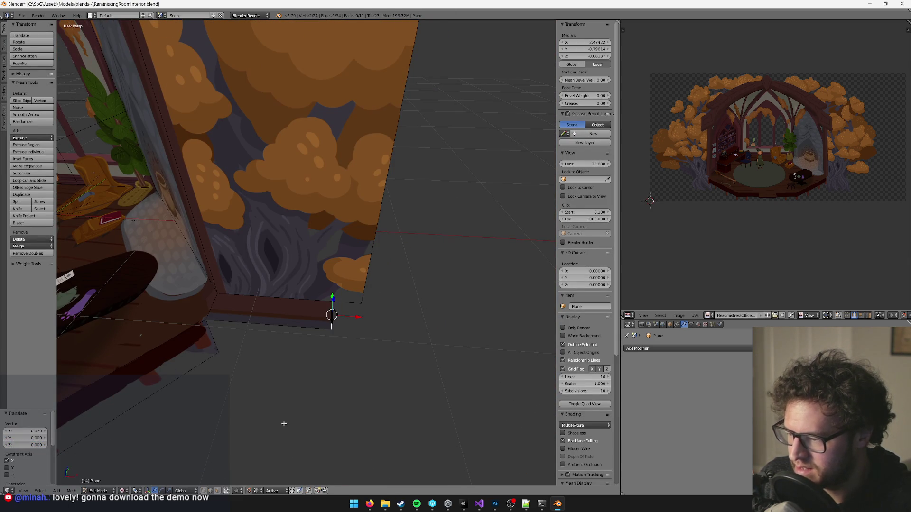
{"action": "key", "text": "g"}
{"action": "key", "text": "x"}
{"action": "left_click", "coordinate": [278, 442]}
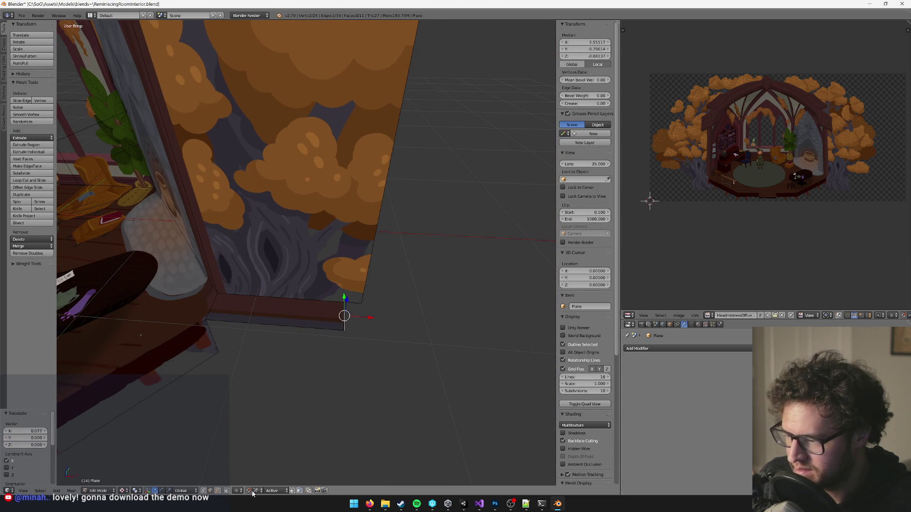
{"action": "left_click", "coordinate": [255, 491]}
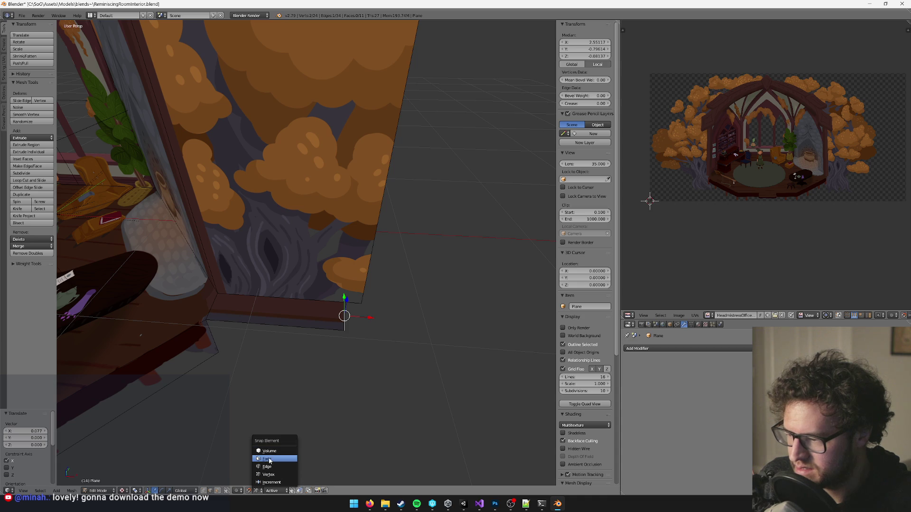
{"action": "left_click", "coordinate": [271, 474]}
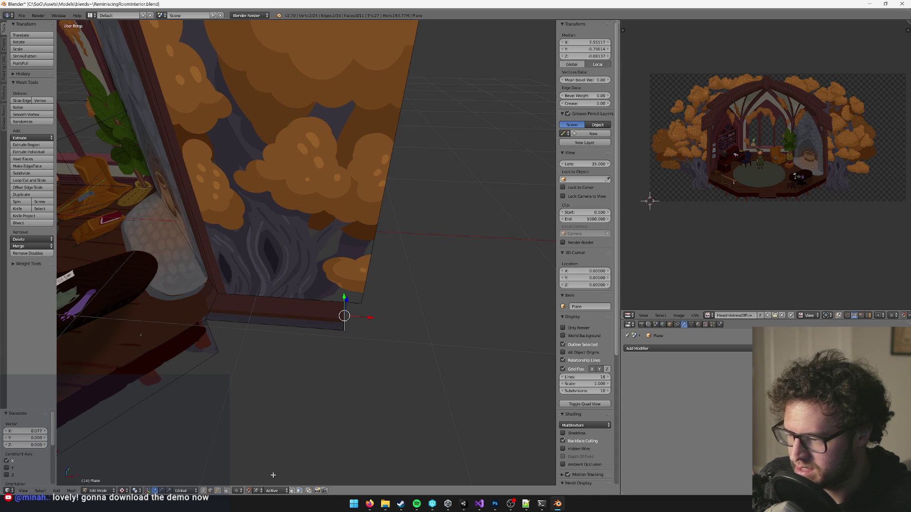
{"action": "key", "text": "g"}
{"action": "key", "text": "x"}
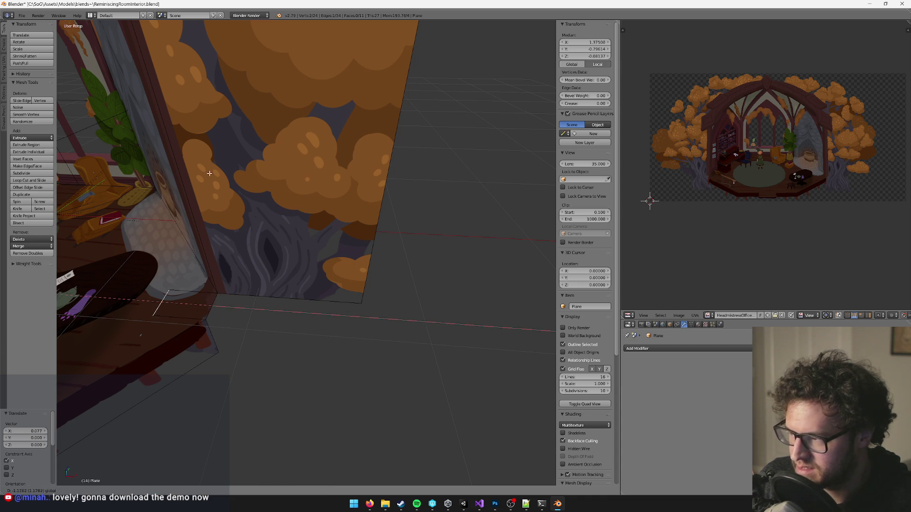
{"action": "left_click", "coordinate": [367, 350]}
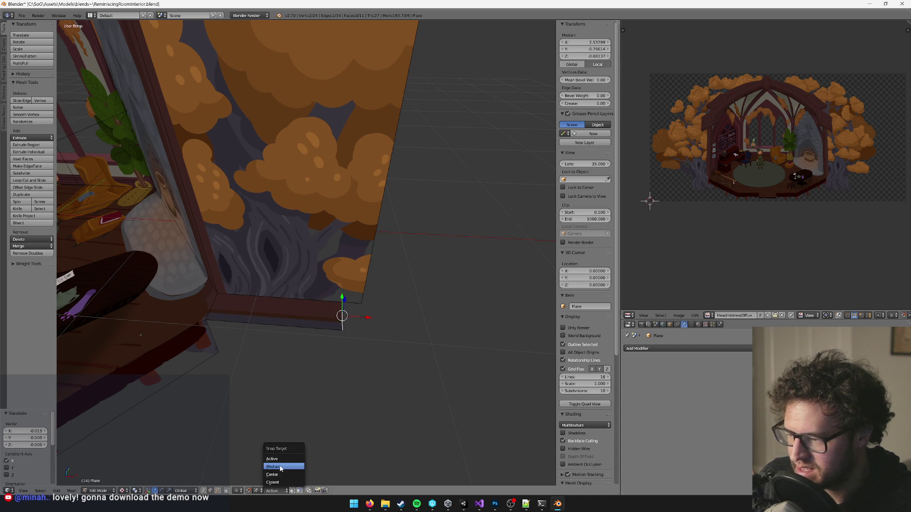
- Set the snap target to Closest and reposition the edge along X near its start
{"action": "left_click", "coordinate": [272, 467]}
{"action": "left_click", "coordinate": [271, 491]}
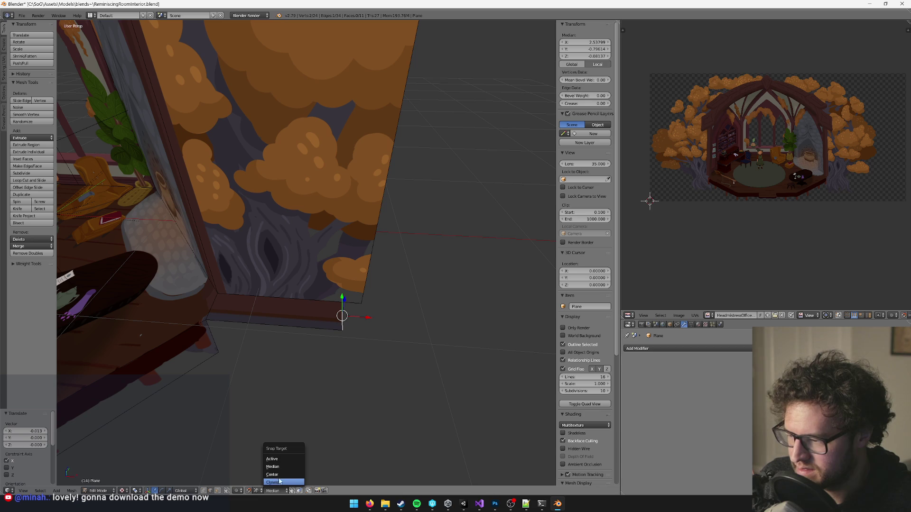
{"action": "left_click", "coordinate": [278, 482]}
{"action": "key", "text": "g"}
{"action": "key", "text": "x"}
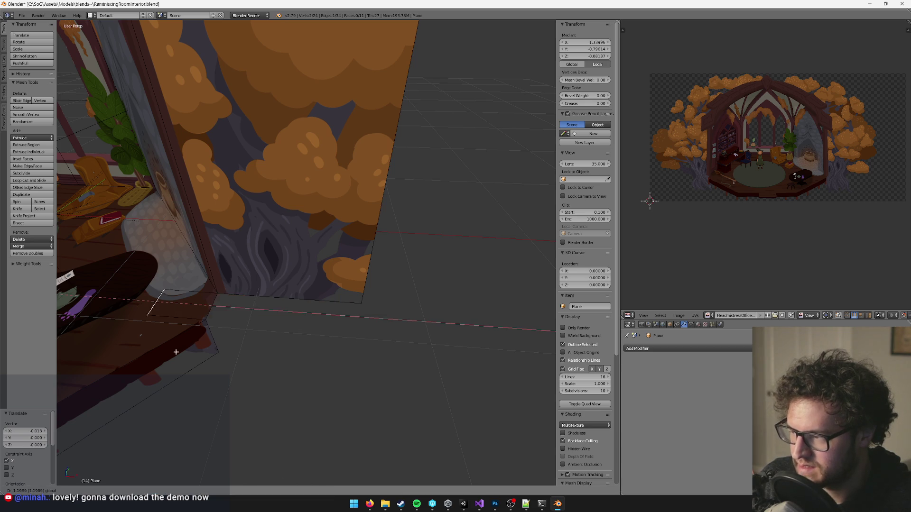
{"action": "left_click", "coordinate": [340, 309]}
- Check the room in object mode, then begin another X-axis move of the edge in Edit Mode
{"action": "scroll", "coordinate": [305, 386], "scroll_direction": "down", "scroll_amount": 3}
{"action": "scroll", "coordinate": [277, 403], "scroll_direction": "up", "scroll_amount": 6}
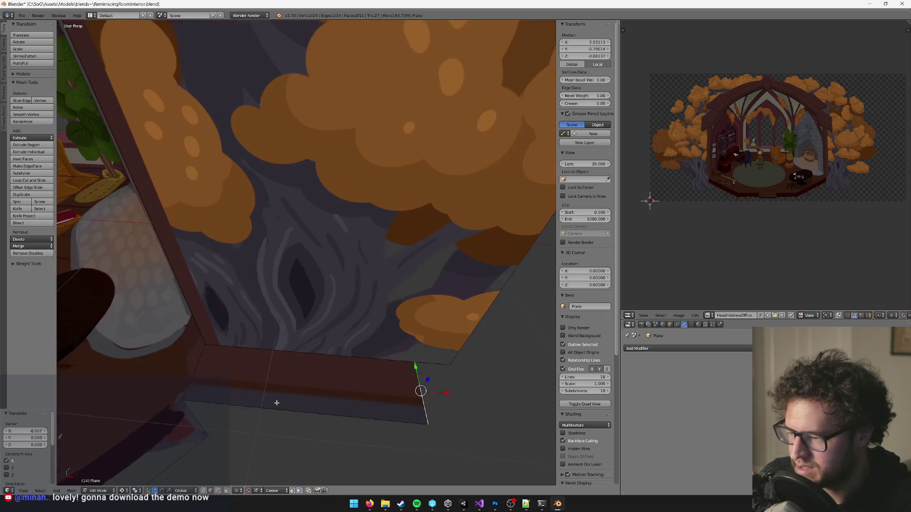
{"action": "key", "text": "Tab"}
{"action": "scroll", "coordinate": [340, 243], "scroll_direction": "down", "scroll_amount": 5}
{"action": "key", "text": "Tab"}
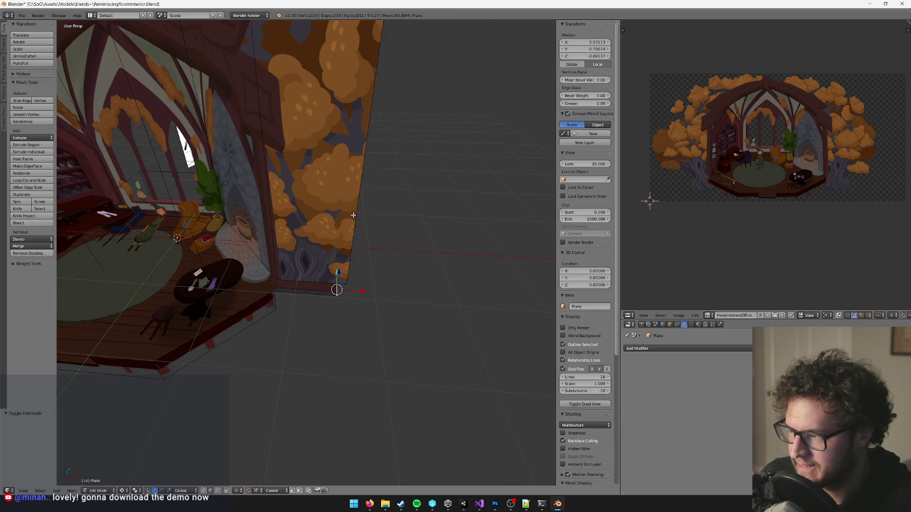
{"action": "scroll", "coordinate": [274, 291], "scroll_direction": "up", "scroll_amount": 4}
{"action": "scroll", "coordinate": [297, 419], "scroll_direction": "up", "scroll_amount": 5}
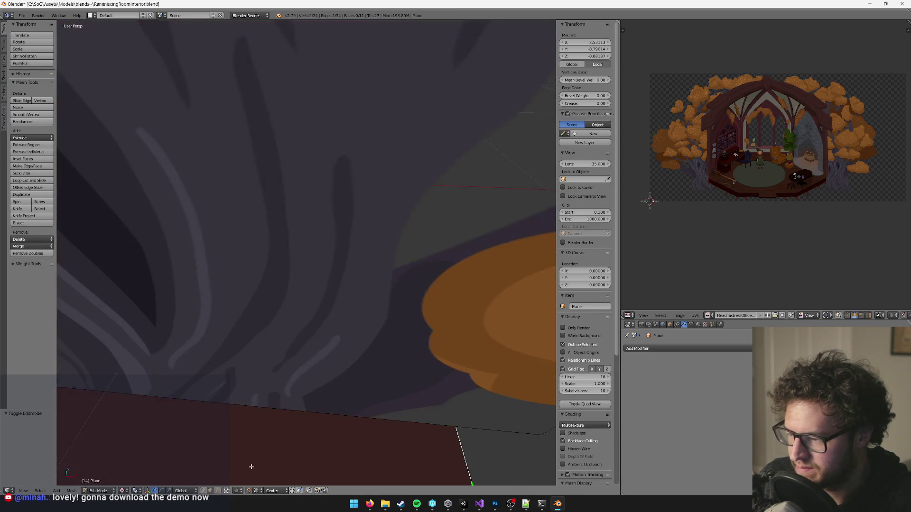
{"action": "scroll", "coordinate": [250, 465], "scroll_direction": "down", "scroll_amount": 3}
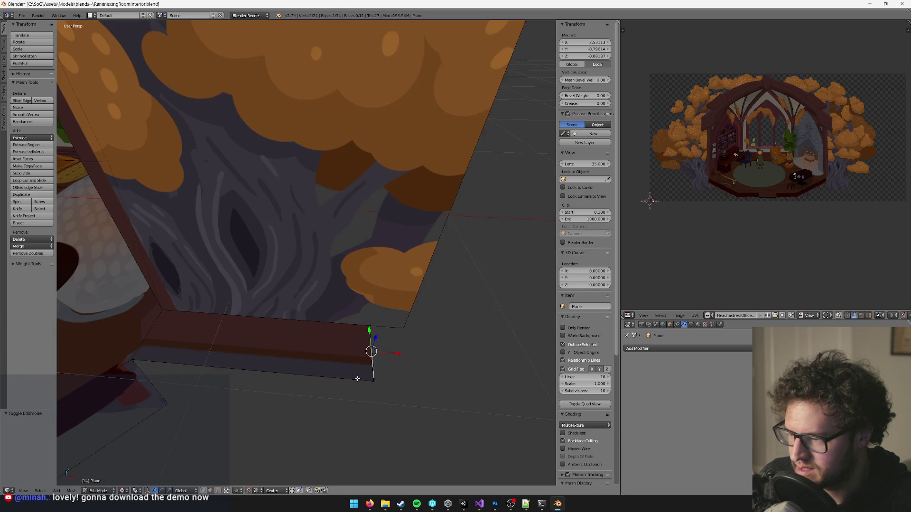
{"action": "scroll", "coordinate": [357, 379], "scroll_direction": "down", "scroll_amount": 6}
{"action": "key", "text": "g"}
{"action": "key", "text": "x"}
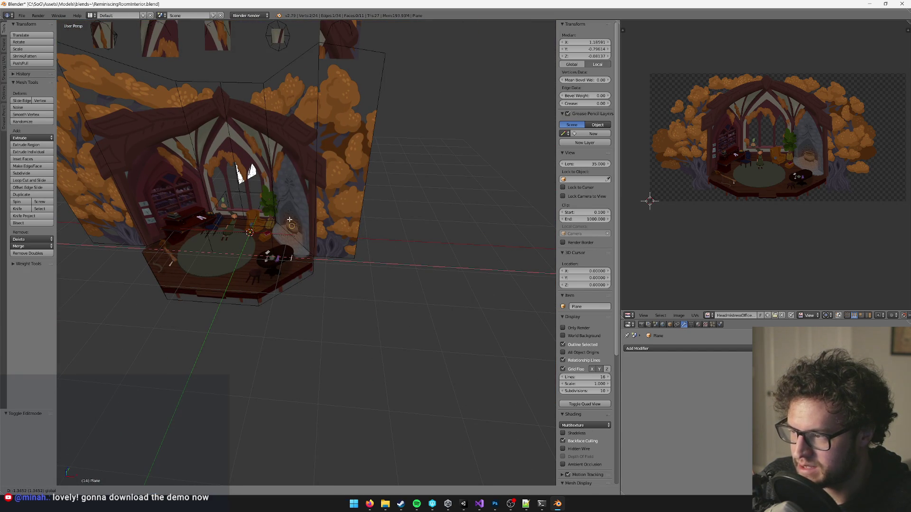
- Confirm the edge's X position, check the room, and slide a second edge along X
{"action": "left_click", "coordinate": [303, 222]}
{"action": "scroll", "coordinate": [299, 237], "scroll_direction": "up", "scroll_amount": 10}
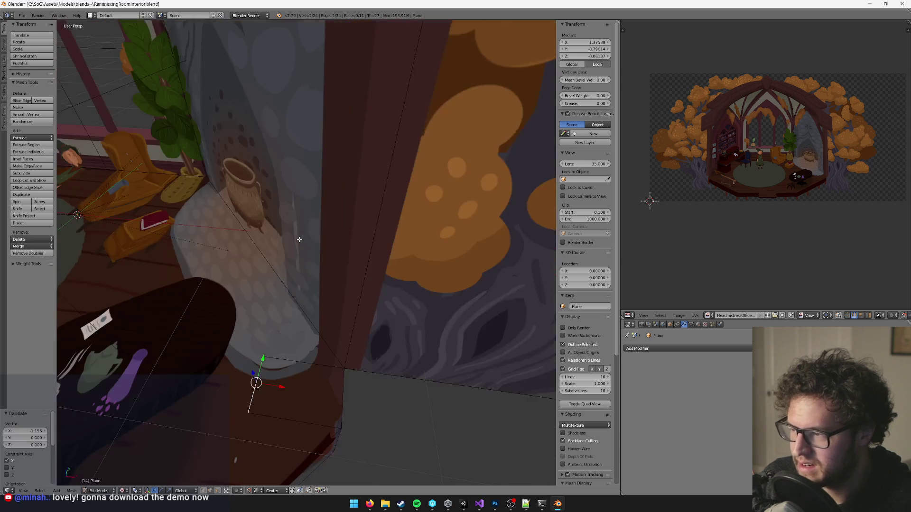
{"action": "scroll", "coordinate": [281, 276], "scroll_direction": "down", "scroll_amount": 10}
{"action": "key", "text": "Tab"}
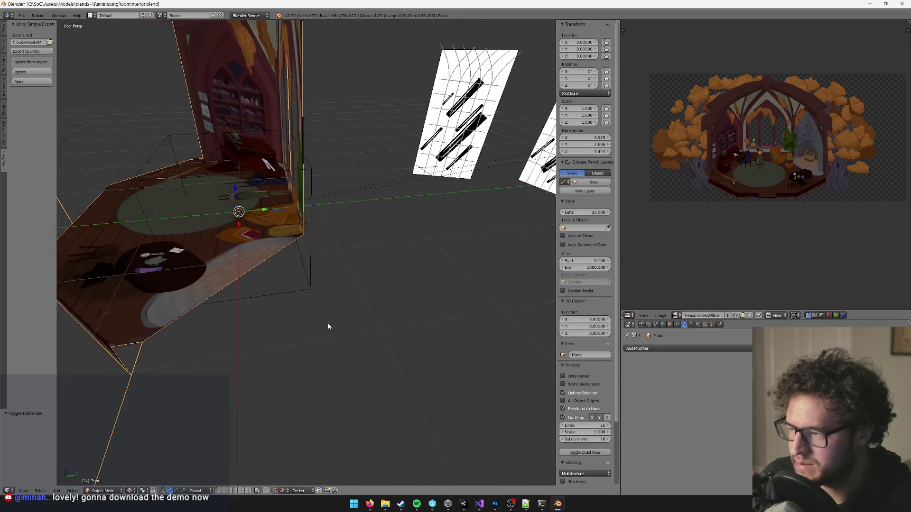
{"action": "key", "text": "Tab"}
{"action": "scroll", "coordinate": [360, 297], "scroll_direction": "up", "scroll_amount": 5}
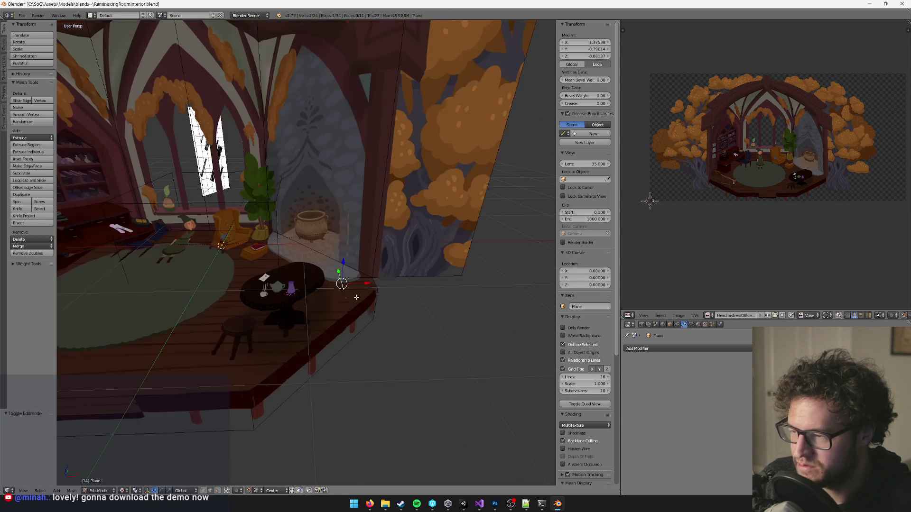
{"action": "key", "text": "g"}
{"action": "key", "text": "x"}
{"action": "left_click", "coordinate": [464, 214]}
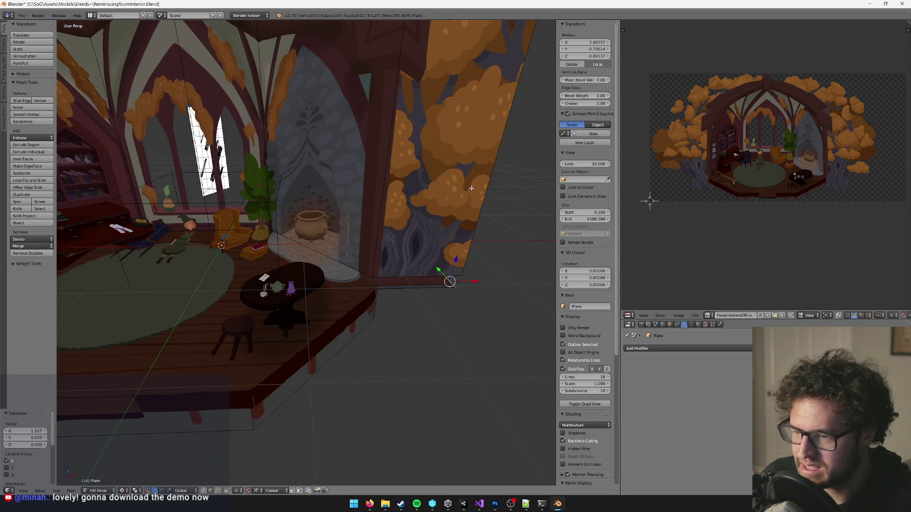
- Slide the tree wall's corner edge along X so it sits on the wall corner
{"action": "scroll", "coordinate": [427, 285], "scroll_direction": "up", "scroll_amount": 5}
{"action": "key", "text": "Tab"}
{"action": "scroll", "coordinate": [373, 298], "scroll_direction": "down", "scroll_amount": 5}
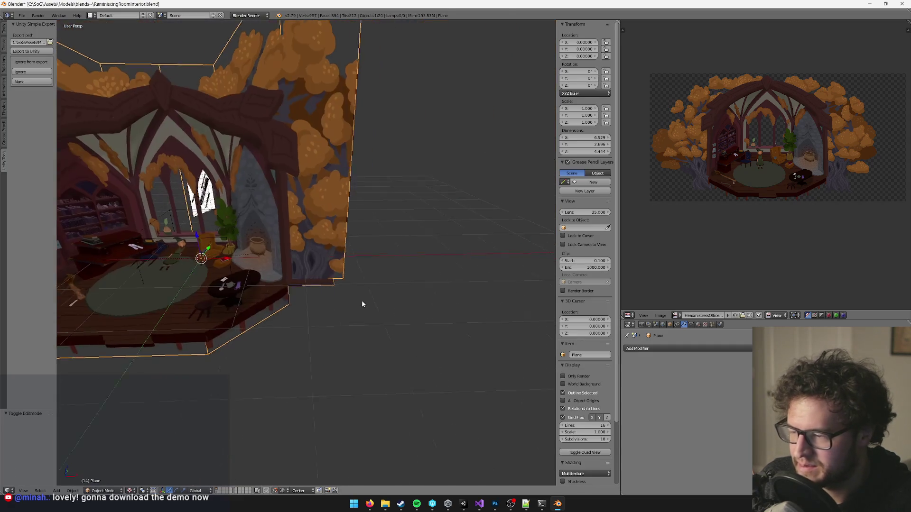
{"action": "key", "text": "Tab"}
{"action": "scroll", "coordinate": [361, 308], "scroll_direction": "up", "scroll_amount": 5}
{"action": "scroll", "coordinate": [346, 316], "scroll_direction": "down", "scroll_amount": 1}
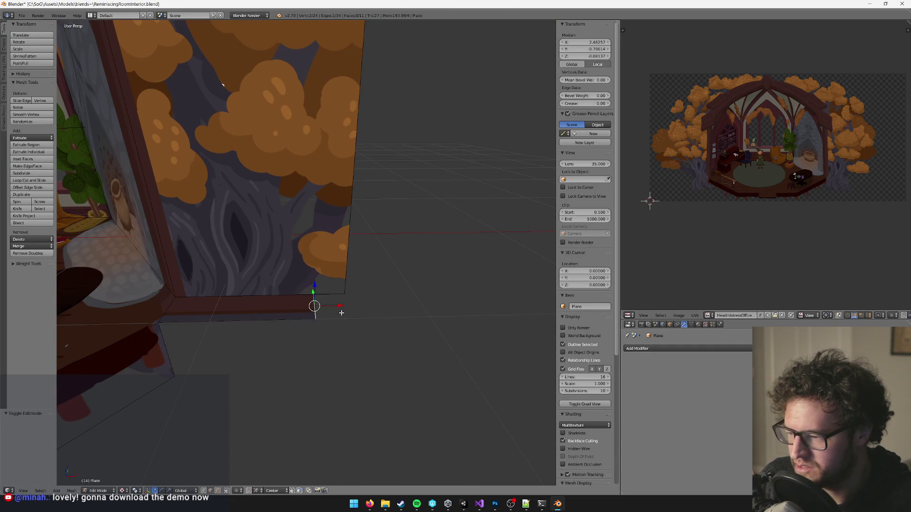
{"action": "key", "text": "g"}
{"action": "key", "text": "x"}
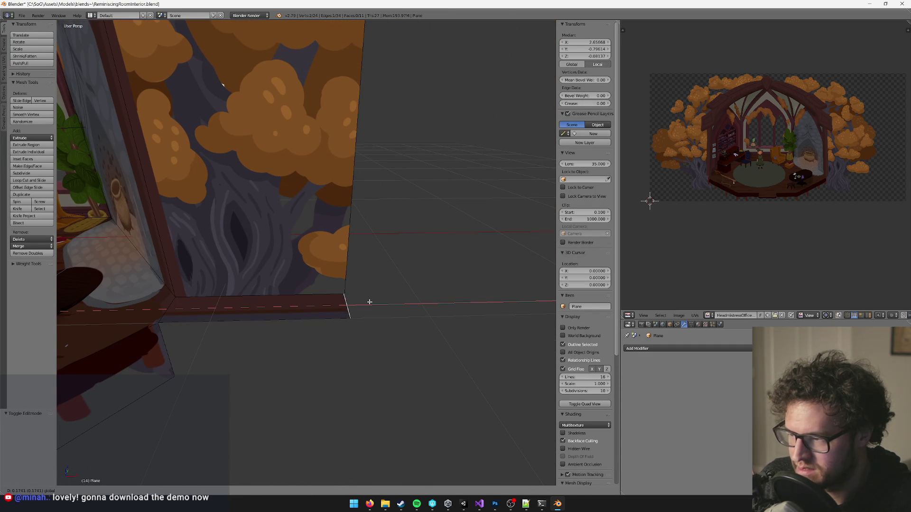
{"action": "left_click", "coordinate": [370, 301]}
{"action": "scroll", "coordinate": [369, 301], "scroll_direction": "up", "scroll_amount": 4}
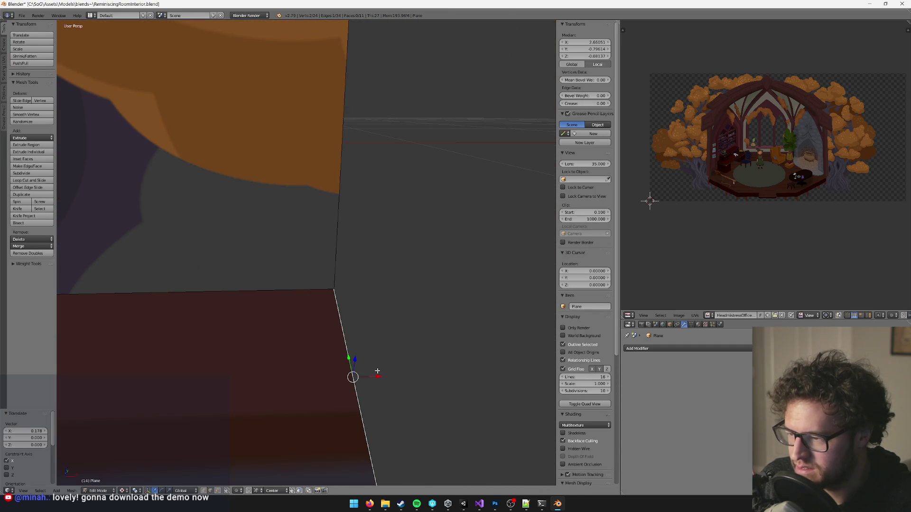
{"action": "left_click_drag", "start_coordinate": [377, 376], "coordinate": [377, 375]}
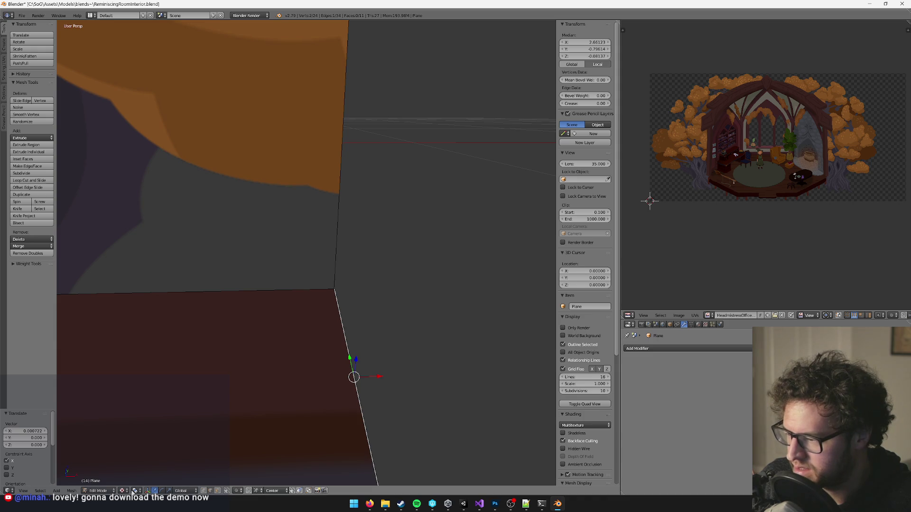
- Merge the two coincident corner vertices at center and select the bottom edge's vertices
{"action": "key", "text": "b"}
{"action": "left_click_drag", "start_coordinate": [308, 265], "coordinate": [374, 321]}
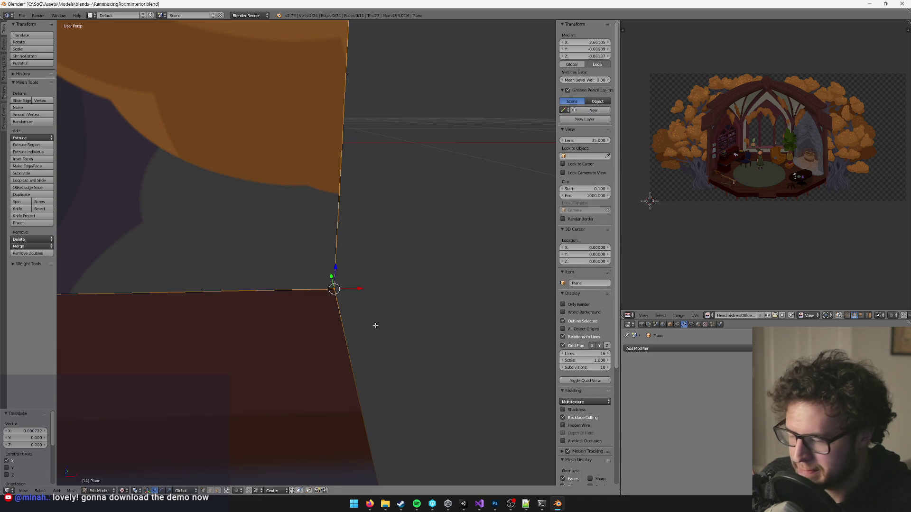
{"action": "key", "text": "alt+m"}
{"action": "left_click", "coordinate": [376, 326]}
{"action": "scroll", "coordinate": [373, 311], "scroll_direction": "down", "scroll_amount": 2}
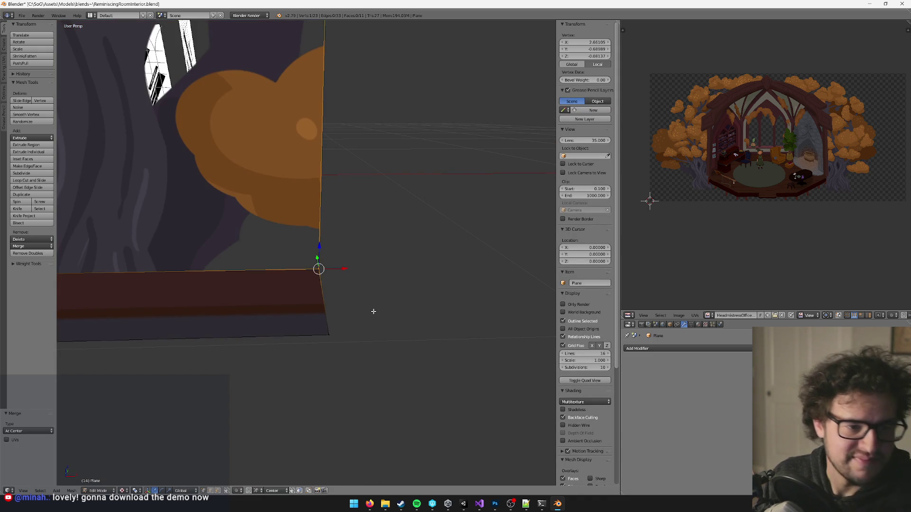
{"action": "scroll", "coordinate": [374, 300], "scroll_direction": "down", "scroll_amount": 6}
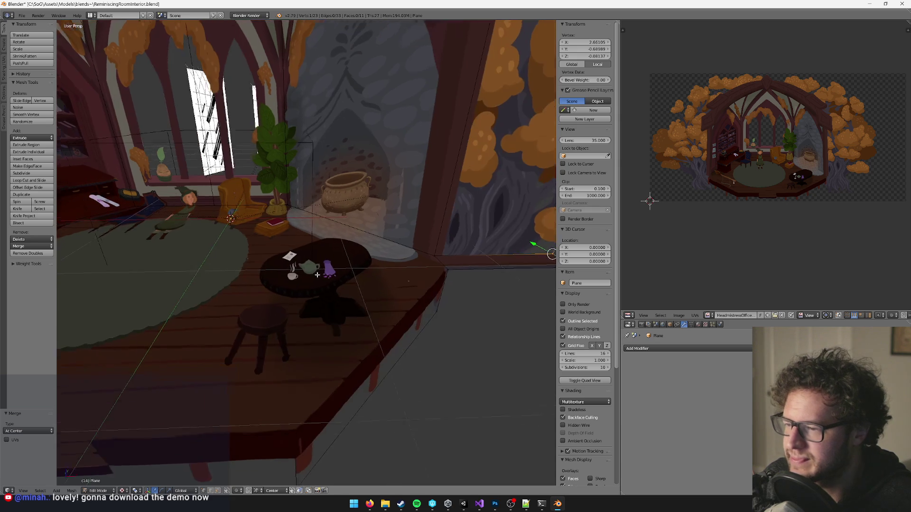
{"action": "scroll", "coordinate": [377, 280], "scroll_direction": "up", "scroll_amount": 6}
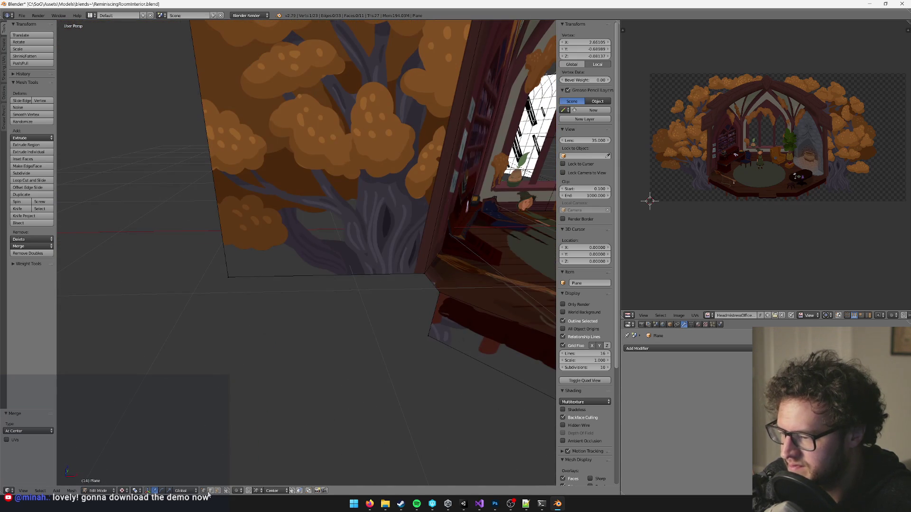
{"action": "left_click", "coordinate": [425, 275], "text": "shift"}
- Extrude the tree wall's bottom edge, nudge it along X, and merge its end with the corner vertex at center
{"action": "key", "text": "e"}
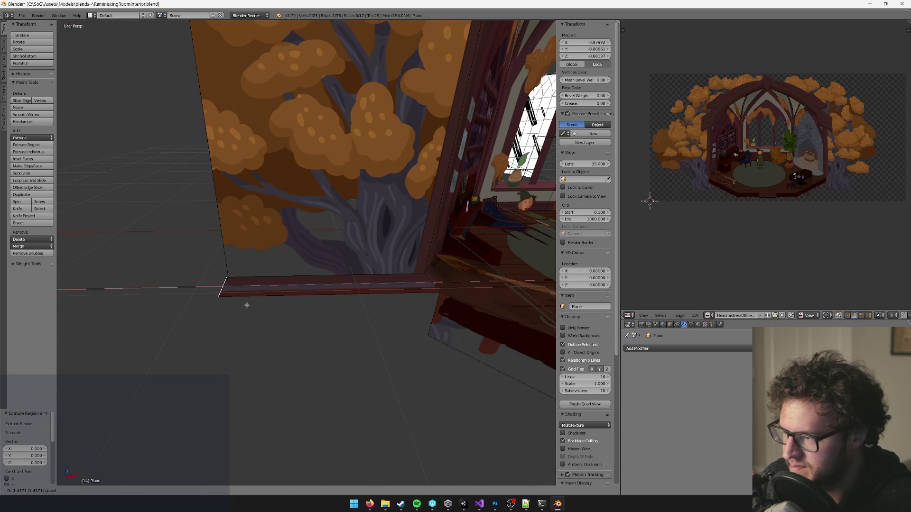
{"action": "left_click", "coordinate": [247, 305]}
{"action": "scroll", "coordinate": [256, 308], "scroll_direction": "up", "scroll_amount": 4}
{"action": "left_click_drag", "start_coordinate": [347, 255], "coordinate": [342, 255]}
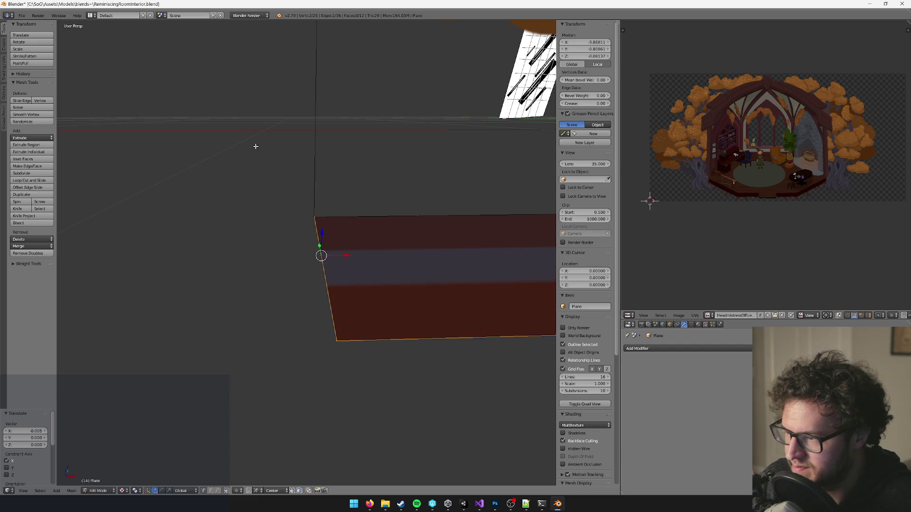
{"action": "left_click_drag", "start_coordinate": [254, 146], "coordinate": [387, 255]}
{"action": "key", "text": "alt+m"}
{"action": "left_click", "coordinate": [389, 255]}
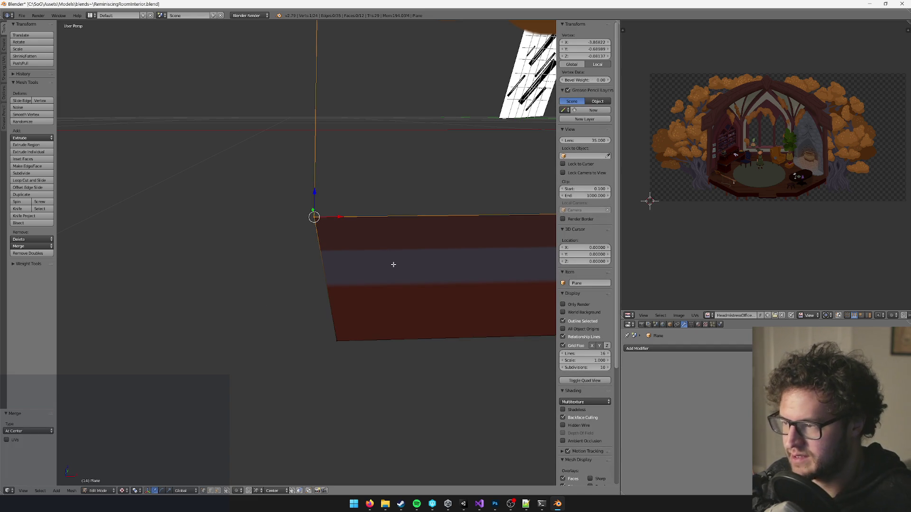
- Orbit around the wall's base and add another floor vertex to the selection
{"action": "mouse_move", "coordinate": [359, 275]}
{"action": "left_mouse_down"}
{"action": "mouse_move", "coordinate": [283, 372]}
{"action": "mouse_move", "coordinate": [215, 382]}
{"action": "left_mouse_up"}
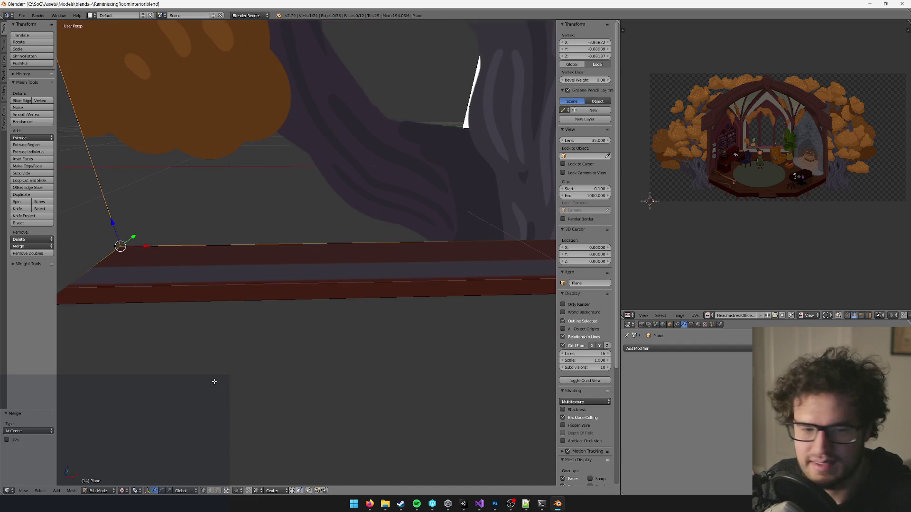
{"action": "left_click_drag", "start_coordinate": [226, 349], "coordinate": [188, 361]}
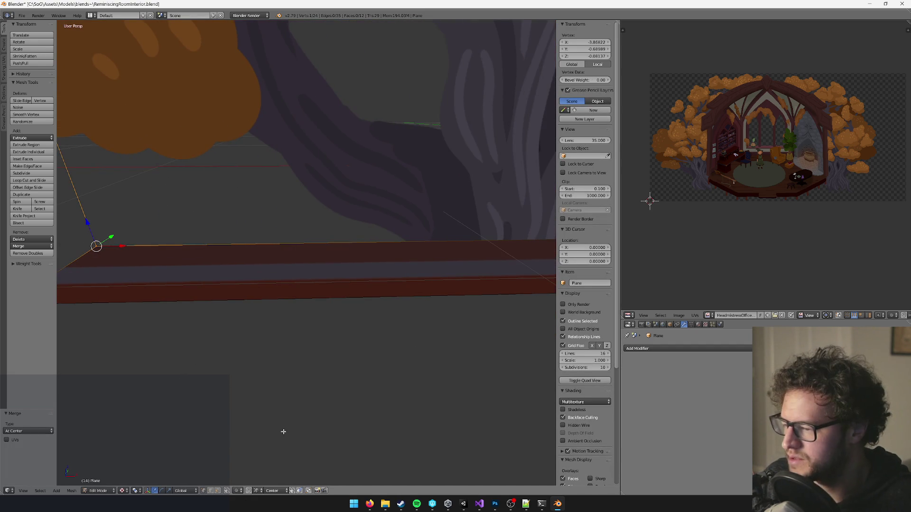
{"action": "left_click_drag", "start_coordinate": [283, 432], "coordinate": [313, 429]}
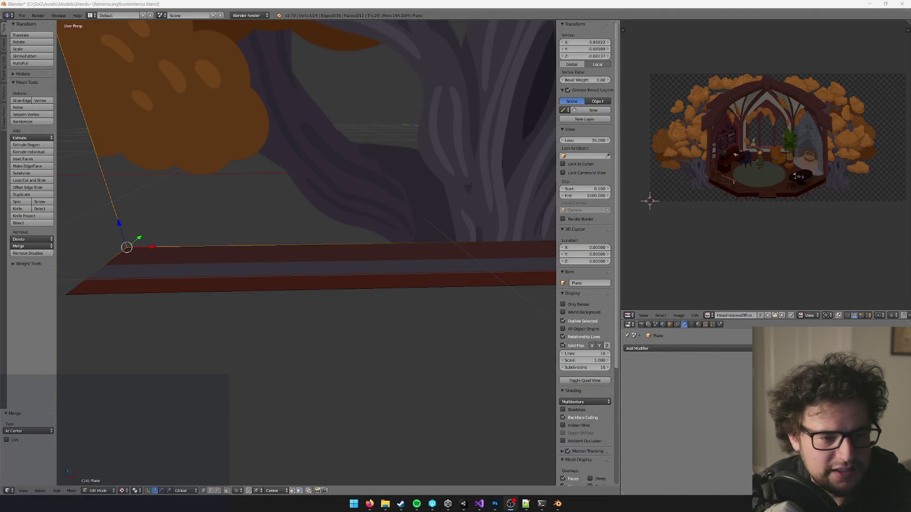
{"action": "scroll", "coordinate": [285, 299], "scroll_direction": "down", "scroll_amount": 3}
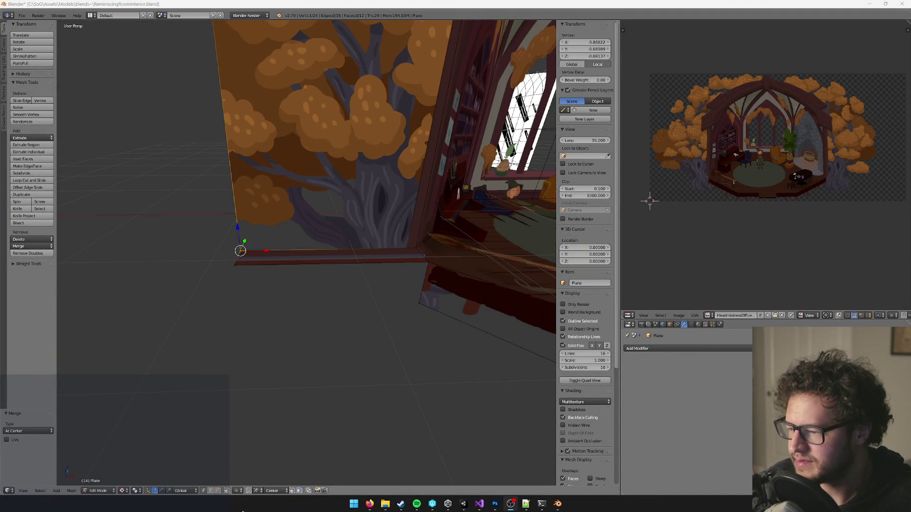
{"action": "right_click", "coordinate": [422, 258], "text": "shift"}
{"action": "scroll", "coordinate": [332, 237], "scroll_direction": "down", "scroll_amount": 3}
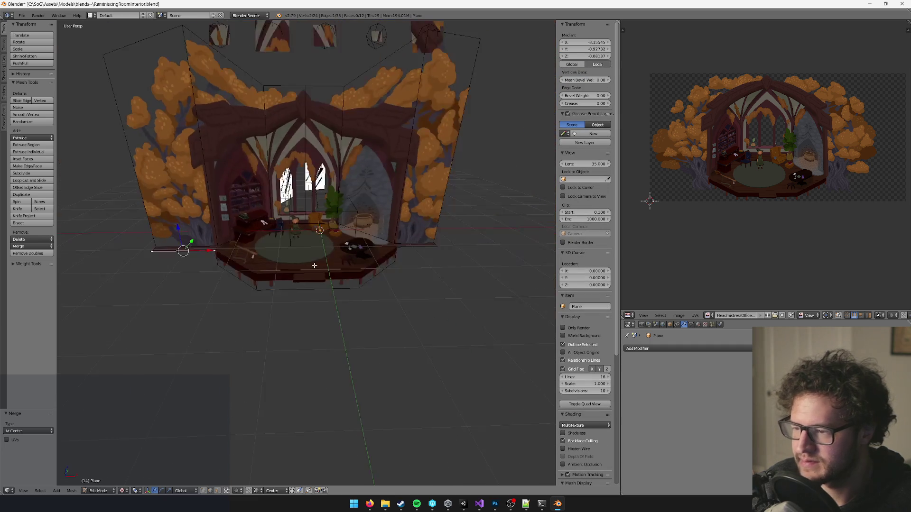
- Extrude the selected floor edges straight down along Z and lower the new base strip
{"action": "right_click", "coordinate": [445, 242], "text": "shift"}
{"action": "scroll", "coordinate": [389, 216], "scroll_direction": "up", "scroll_amount": 4}
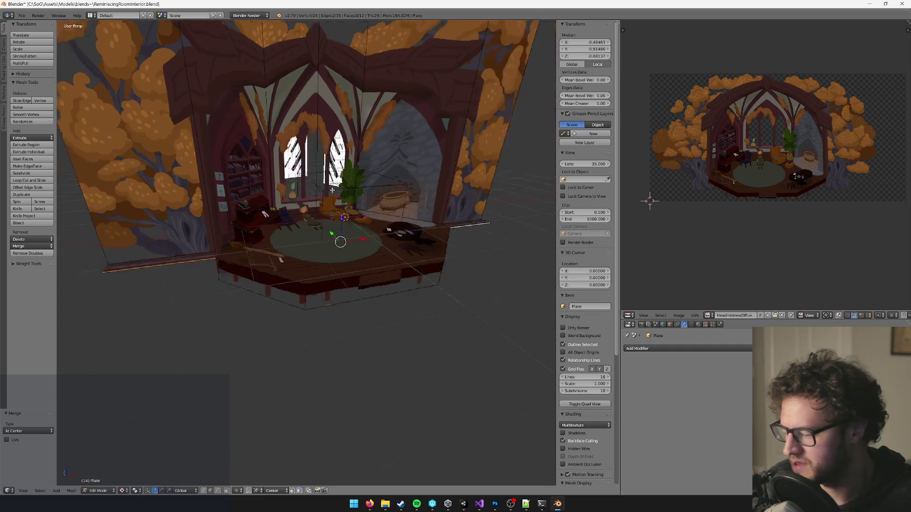
{"action": "key", "text": "e"}
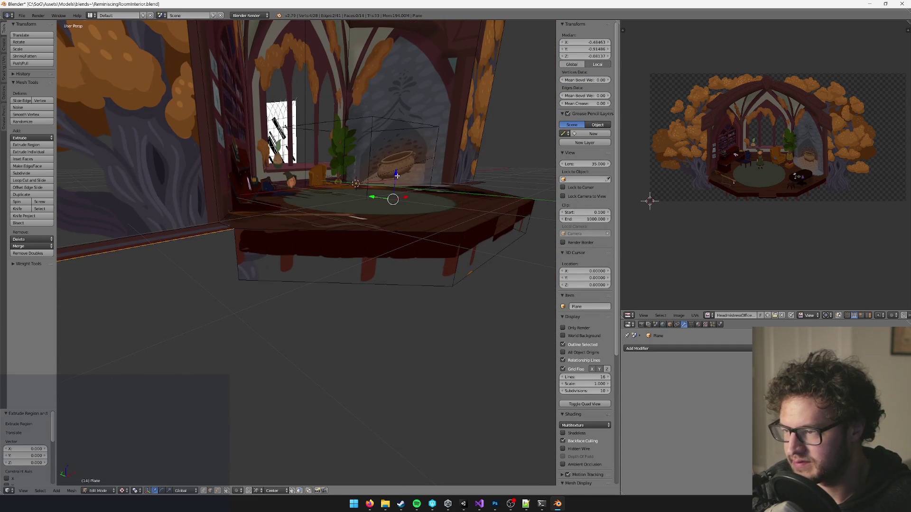
{"action": "key", "text": "z"}
{"action": "left_click", "coordinate": [400, 199]}
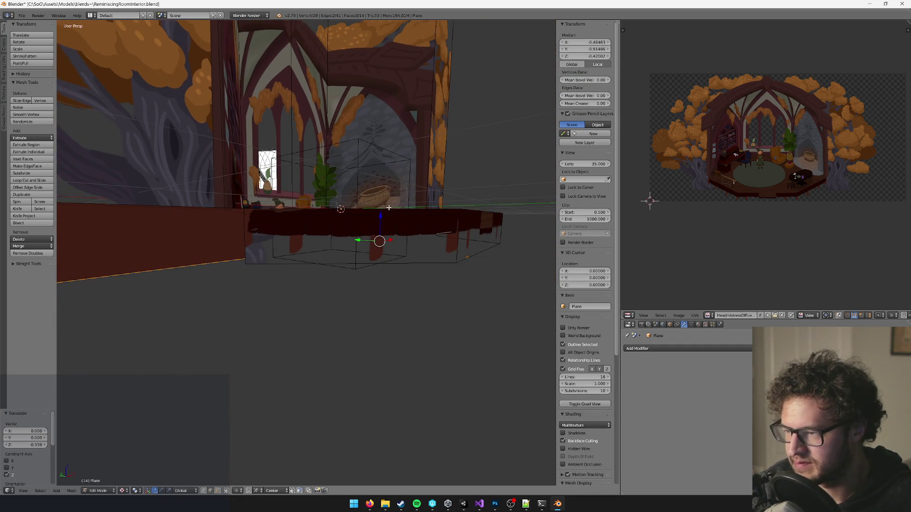
{"action": "key", "text": "g"}
{"action": "key", "text": "z"}
{"action": "left_click", "coordinate": [380, 233]}
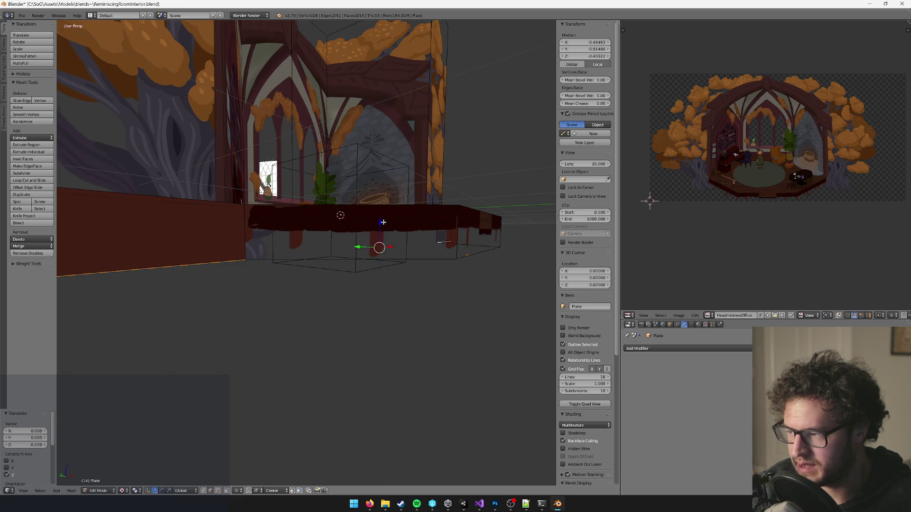
{"action": "scroll", "coordinate": [375, 246], "scroll_direction": "up", "scroll_amount": 3}
- Merge the base strip's corner vertices at center with the wall corners
{"action": "left_click_drag", "start_coordinate": [193, 252], "coordinate": [258, 299]}
{"action": "key", "text": "alt+m"}
{"action": "left_click", "coordinate": [260, 301]}
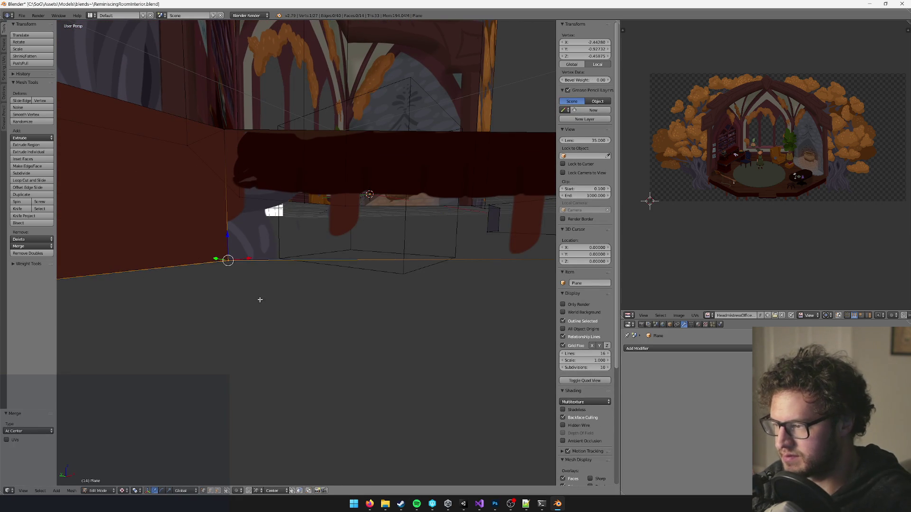
{"action": "scroll", "coordinate": [314, 281], "scroll_direction": "down", "scroll_amount": 4}
{"action": "scroll", "coordinate": [432, 282], "scroll_direction": "up", "scroll_amount": 3}
{"action": "right_click", "coordinate": [333, 323], "text": "shift"}
{"action": "key", "text": "alt+m"}
{"action": "left_click", "coordinate": [333, 323]}
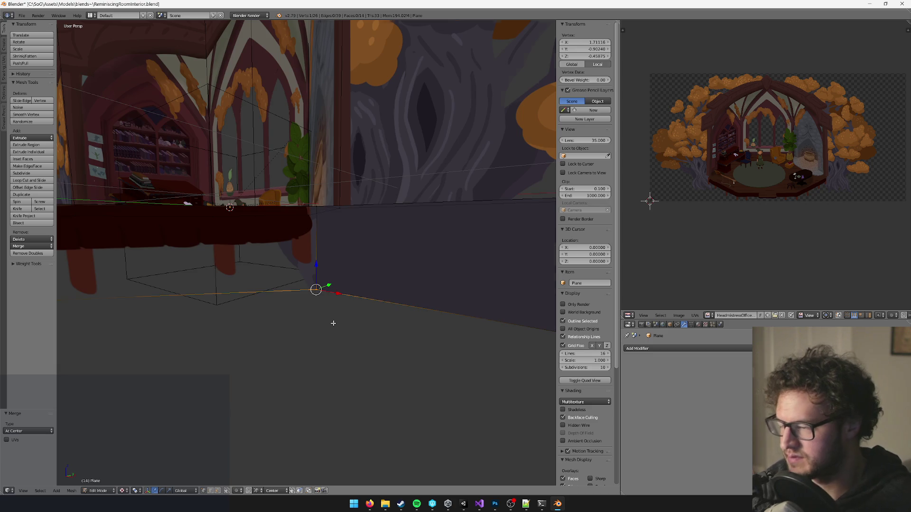
- Orbit so the left wall faces front, select the whole mesh and view through the camera
{"action": "scroll", "coordinate": [309, 315], "scroll_direction": "down", "scroll_amount": 5}
{"action": "scroll", "coordinate": [360, 313], "scroll_direction": "up", "scroll_amount": 2}
{"action": "key", "text": "a"}
{"action": "left_click_drag", "start_coordinate": [308, 288], "coordinate": [293, 284]}
{"action": "key", "text": "a"}
{"action": "key", "text": "KP_0"}
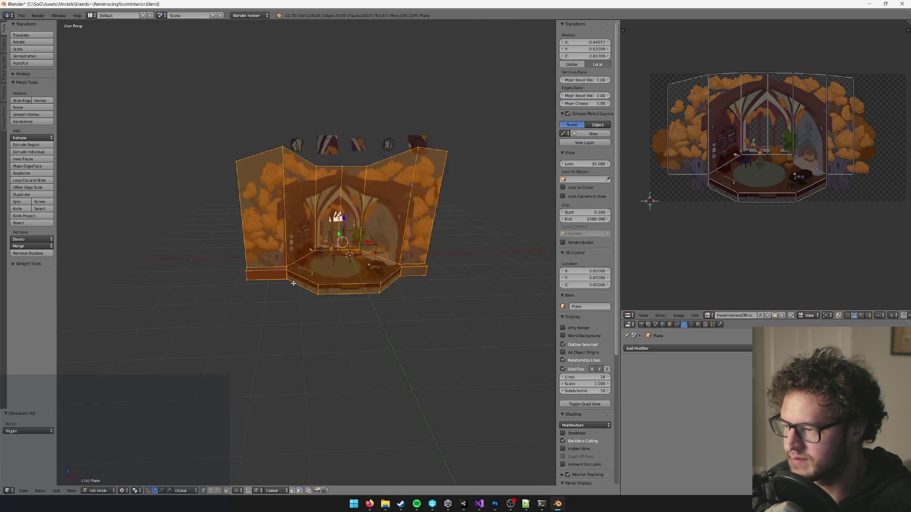
- Re-project the room mesh UVs from the camera view
{"action": "key", "text": "u"}
{"action": "left_click", "coordinate": [293, 283]}
{"action": "scroll", "coordinate": [260, 246], "scroll_direction": "down", "scroll_amount": 5}
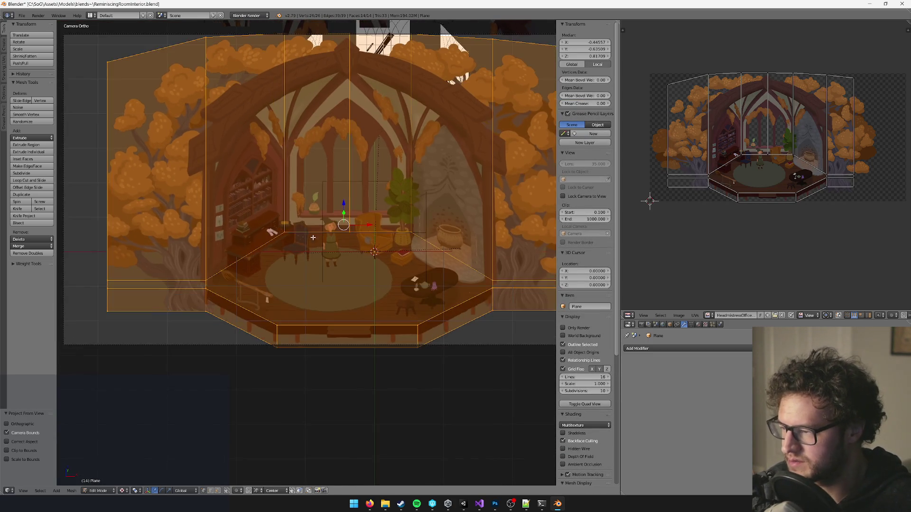
{"action": "scroll", "coordinate": [383, 240], "scroll_direction": "left", "scroll_amount": 3}
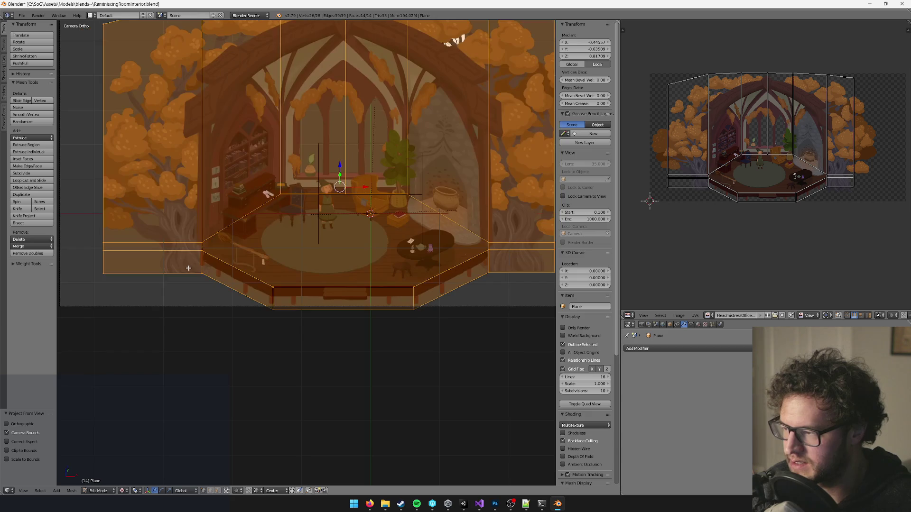
{"action": "key", "text": "a"}
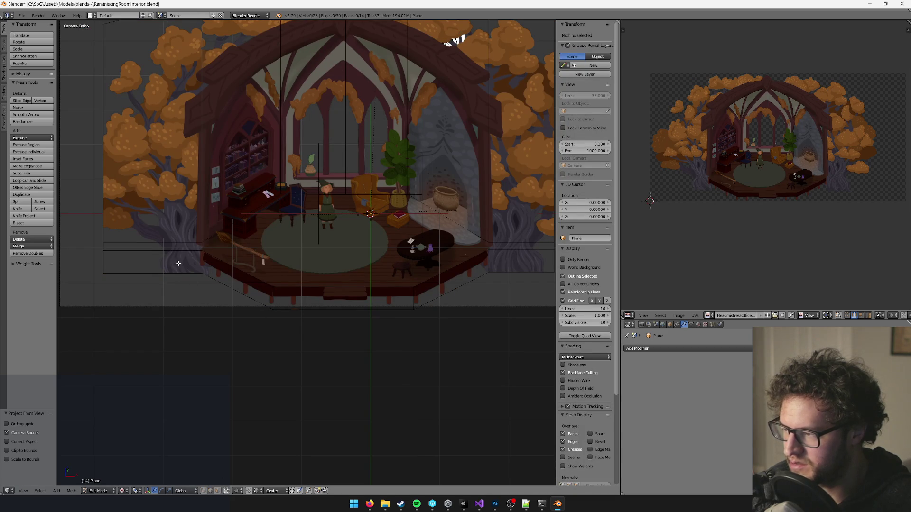
- Select the two bottom outline edges, then re-project all UVs from camera view with bounds
{"action": "right_click", "coordinate": [179, 268]}
{"action": "scroll", "coordinate": [152, 264], "scroll_direction": "right", "scroll_amount": 5}
{"action": "right_click", "coordinate": [451, 259], "text": "shift"}
{"action": "scroll", "coordinate": [317, 247], "scroll_direction": "left", "scroll_amount": 2}
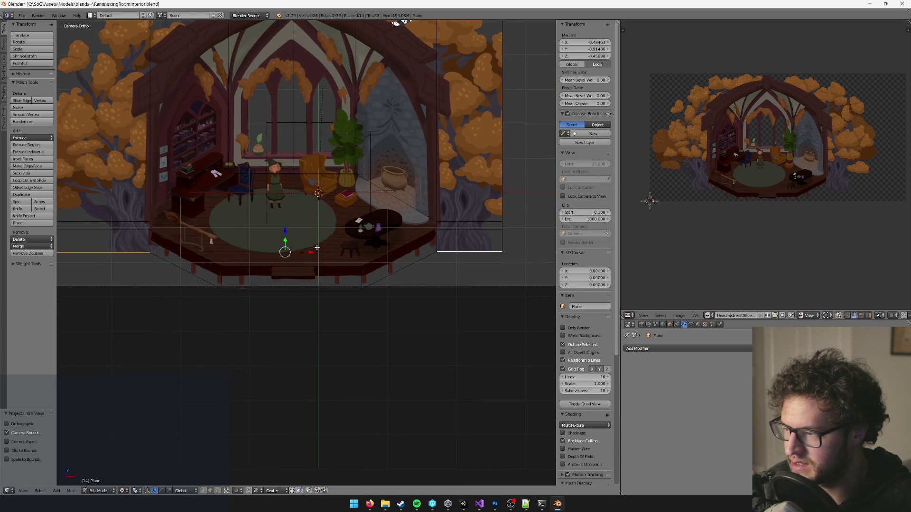
{"action": "middle_click", "coordinate": [317, 247]}
{"action": "key", "text": "a"}
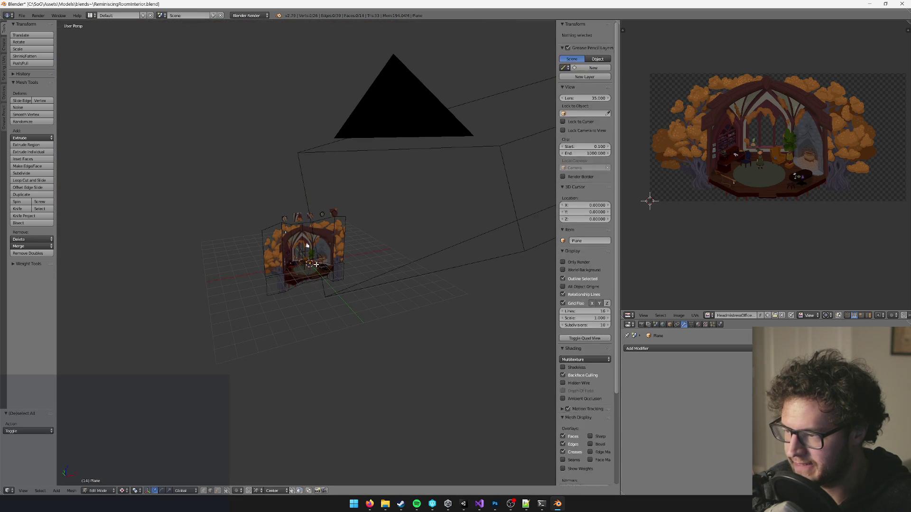
{"action": "key", "text": "KP_0"}
{"action": "key", "text": "u"}
{"action": "left_click", "coordinate": [315, 264]}
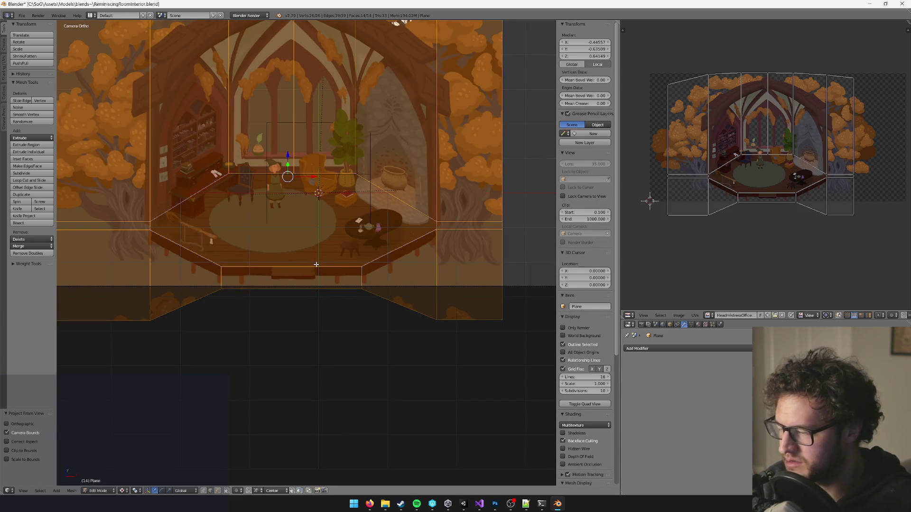
- Move the two bottom edges vertically along Z and re-project the UVs from the camera view
{"action": "middle_click", "coordinate": [316, 264]}
{"action": "scroll", "coordinate": [332, 275], "scroll_direction": "up", "scroll_amount": 4}
{"action": "right_click", "coordinate": [346, 293]}
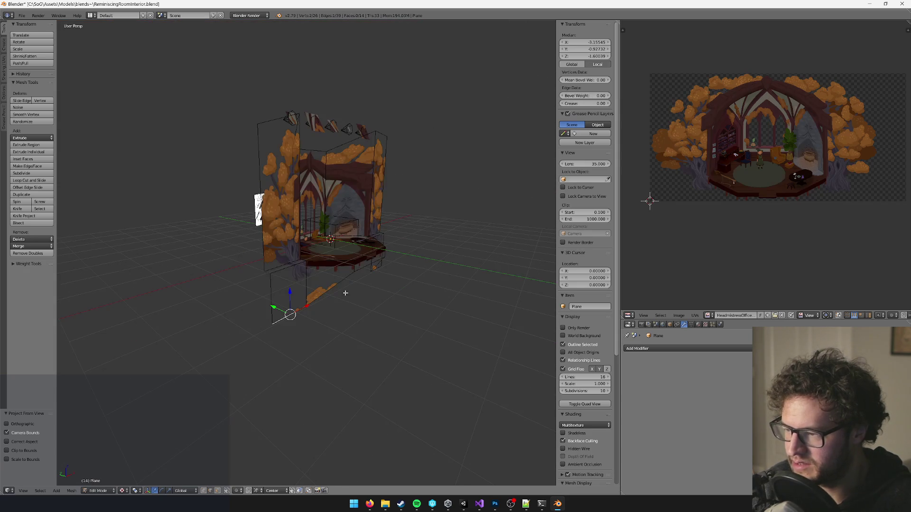
{"action": "right_click", "coordinate": [385, 282], "text": "shift"}
{"action": "key", "text": "g"}
{"action": "key", "text": "z"}
{"action": "left_click", "coordinate": [305, 257]}
{"action": "key", "text": "a"}
{"action": "key", "text": "KP_0"}
{"action": "key", "text": "u"}
{"action": "left_click", "coordinate": [305, 252]}
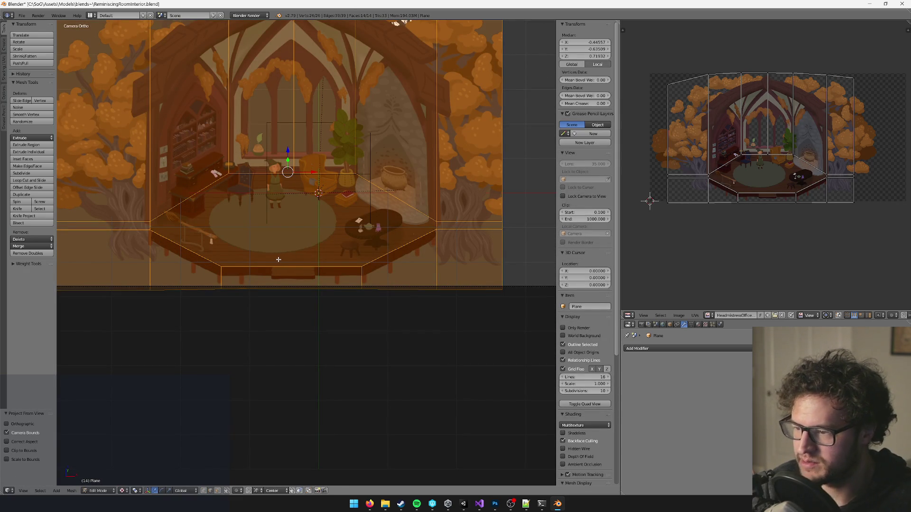
- Select a vertical side edge and re-project the UVs from the camera view
{"action": "scroll", "coordinate": [278, 258], "scroll_direction": "left", "scroll_amount": 5}
{"action": "scroll", "coordinate": [278, 258], "scroll_direction": "up", "scroll_amount": 3}
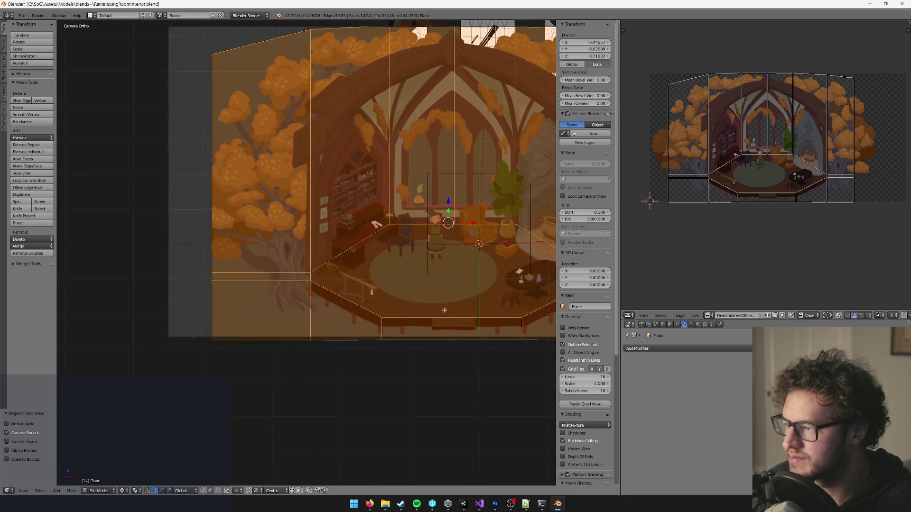
{"action": "scroll", "coordinate": [223, 245], "scroll_direction": "right", "scroll_amount": 8}
{"action": "right_click", "coordinate": [435, 188]}
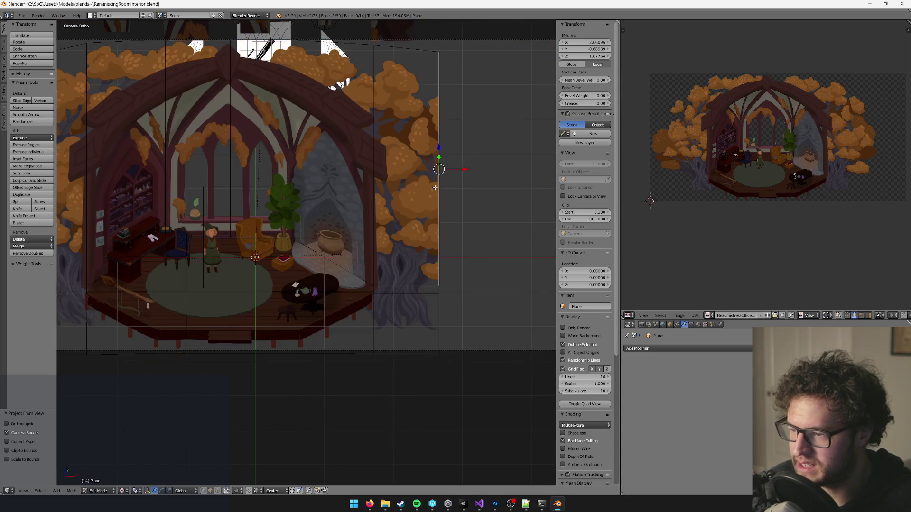
{"action": "scroll", "coordinate": [456, 199], "scroll_direction": "down", "scroll_amount": 2}
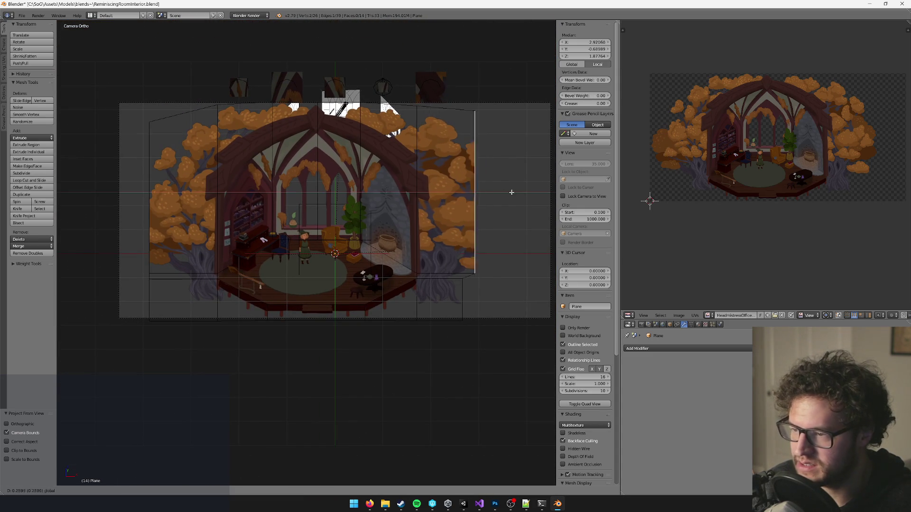
{"action": "key", "text": "a"}
{"action": "key", "text": "a"}
{"action": "key", "text": "u"}
{"action": "left_click", "coordinate": [413, 190]}
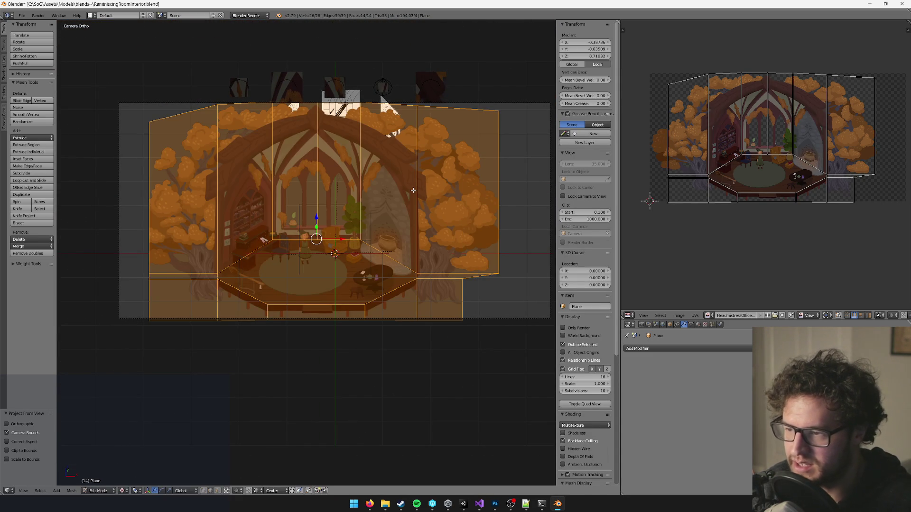
- Push the right side edge outward and re-project the UVs from view
{"action": "right_click", "coordinate": [501, 196]}
{"action": "key", "text": "g"}
{"action": "left_click", "coordinate": [508, 188]}
{"action": "key", "text": "a"}
{"action": "key", "text": "u"}
{"action": "left_click", "coordinate": [493, 194]}
- Nudge the right side edge back left twice, re-projecting the UVs after each move
{"action": "right_click", "coordinate": [520, 196]}
{"action": "key", "text": "g"}
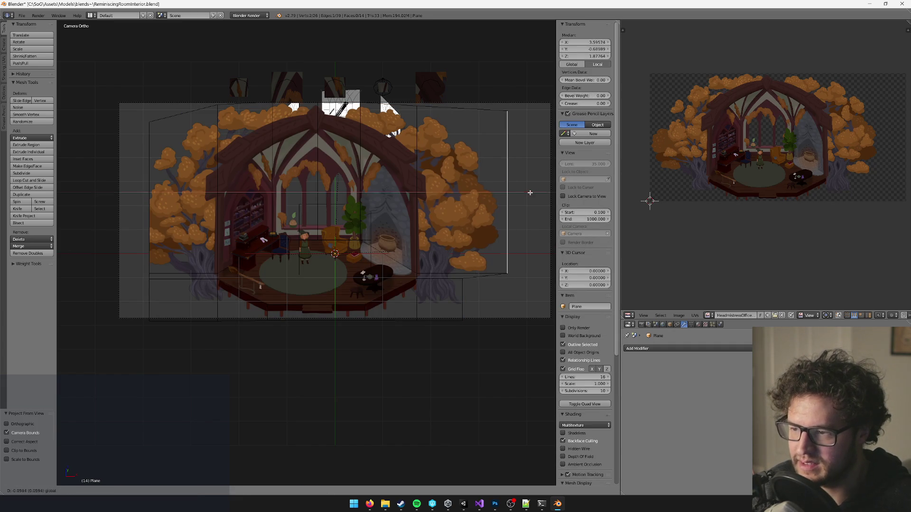
{"action": "left_click", "coordinate": [529, 194]}
{"action": "key", "text": "a"}
{"action": "key", "text": "u"}
{"action": "left_click", "coordinate": [530, 193]}
{"action": "right_click", "coordinate": [508, 195]}
{"action": "key", "text": "g"}
{"action": "left_click", "coordinate": [524, 191]}
{"action": "key", "text": "a"}
{"action": "key", "text": "u"}
{"action": "left_click", "coordinate": [526, 192]}
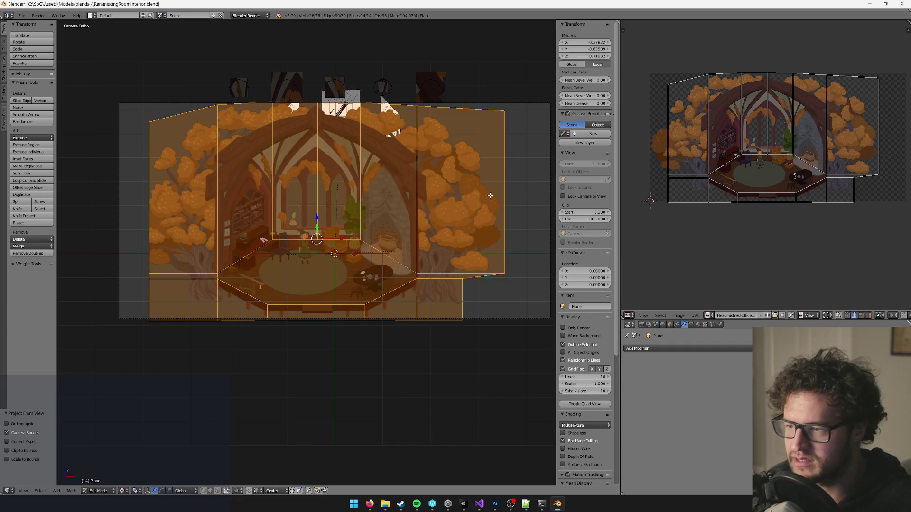
- Move the left side edge outward and re-project the UVs from view
{"action": "left_click_drag", "start_coordinate": [269, 198], "coordinate": [317, 194]}
{"action": "right_click", "coordinate": [210, 192]}
{"action": "key", "text": "g"}
{"action": "left_click", "coordinate": [207, 195]}
{"action": "key", "text": "a"}
{"action": "key", "text": "u"}
{"action": "left_click", "coordinate": [208, 194]}
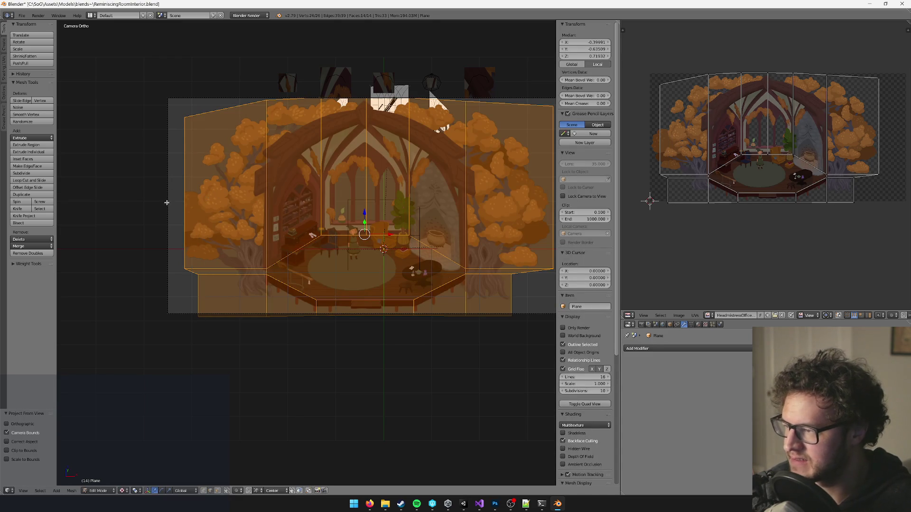
- Push the left side edge further out and nudge it, re-projecting UVs after each move
{"action": "right_click", "coordinate": [185, 193]}
{"action": "key", "text": "g"}
{"action": "left_click", "coordinate": [188, 194]}
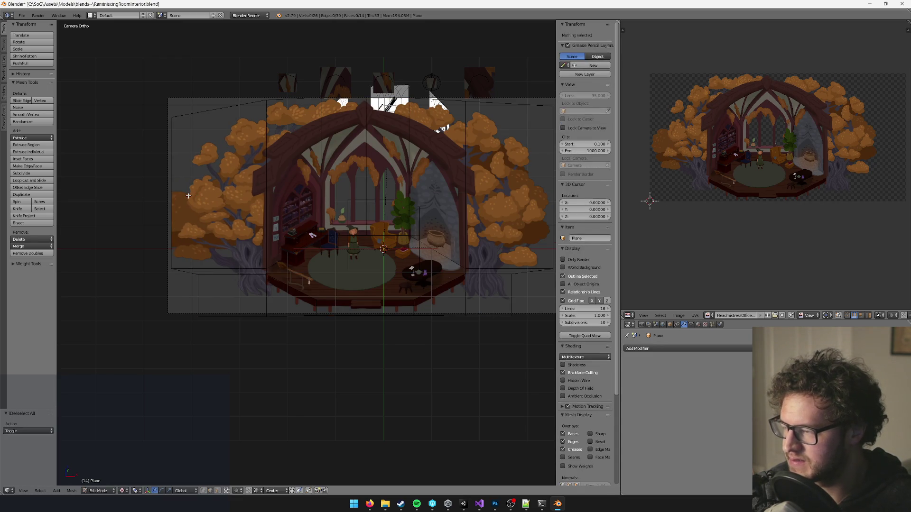
{"action": "key", "text": "a"}
{"action": "key", "text": "u"}
{"action": "left_click", "coordinate": [188, 195]}
{"action": "right_click", "coordinate": [171, 201]}
{"action": "key", "text": "g"}
{"action": "left_click", "coordinate": [191, 194]}
{"action": "key", "text": "a"}
{"action": "key", "text": "u"}
{"action": "left_click", "coordinate": [191, 191]}
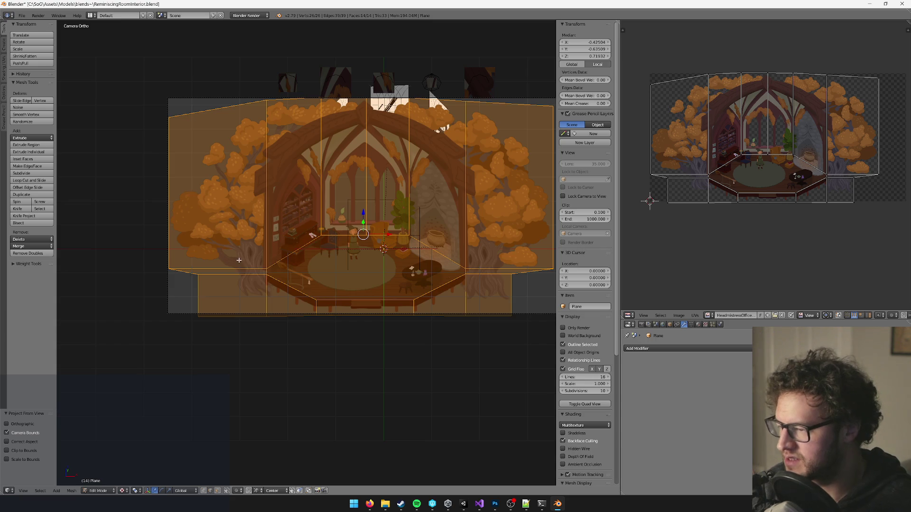
- Slide the left vertical edge out to the camera frame's edge and re-project the UVs
{"action": "scroll", "coordinate": [239, 260], "scroll_direction": "up", "scroll_amount": 3}
{"action": "right_click", "coordinate": [145, 266]}
{"action": "left_click_drag", "start_coordinate": [166, 279], "coordinate": [220, 280]}
{"action": "key", "text": "a"}
{"action": "key", "text": "u"}
{"action": "left_click", "coordinate": [249, 214]}
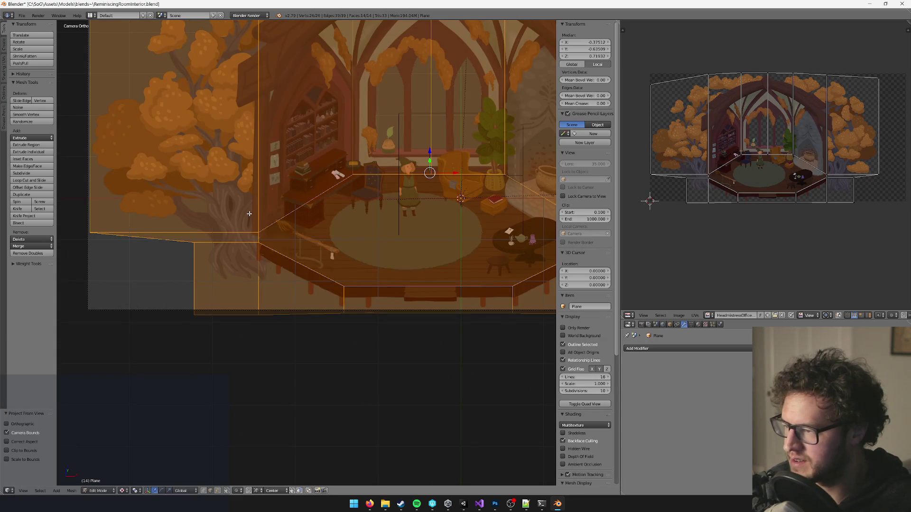
{"action": "scroll", "coordinate": [260, 214], "scroll_direction": "down", "scroll_amount": 3}
{"action": "scroll", "coordinate": [260, 213], "scroll_direction": "right", "scroll_amount": 2}
{"action": "right_click", "coordinate": [342, 309]}
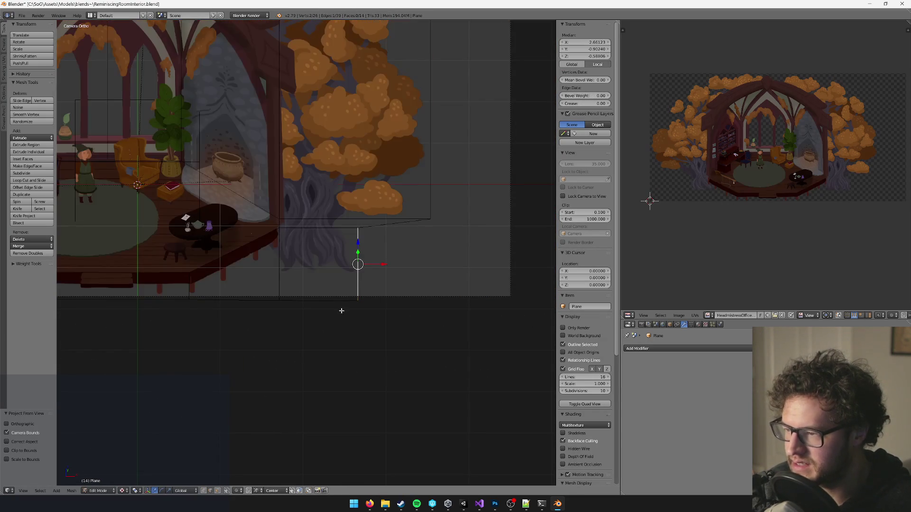
{"action": "scroll", "coordinate": [392, 211], "scroll_direction": "down", "scroll_amount": 2}
{"action": "scroll", "coordinate": [392, 211], "scroll_direction": "up", "scroll_amount": 2}
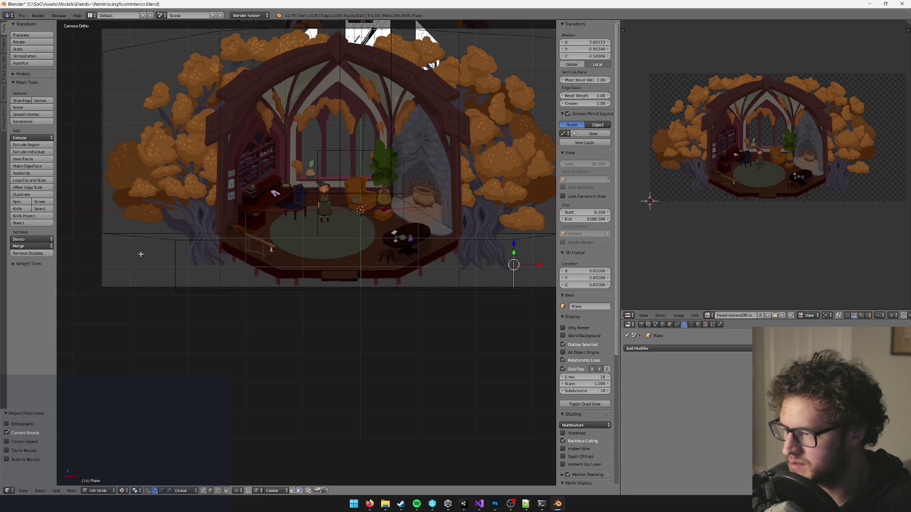
{"action": "key", "text": "k"}
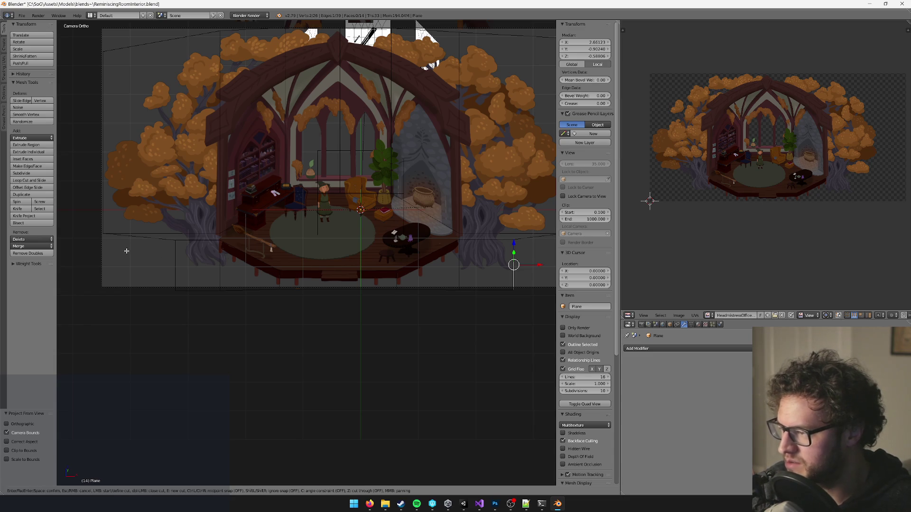
{"action": "scroll", "coordinate": [127, 250], "scroll_direction": "left", "scroll_amount": 2}
{"action": "scroll", "coordinate": [112, 250], "scroll_direction": "up", "scroll_amount": 3}
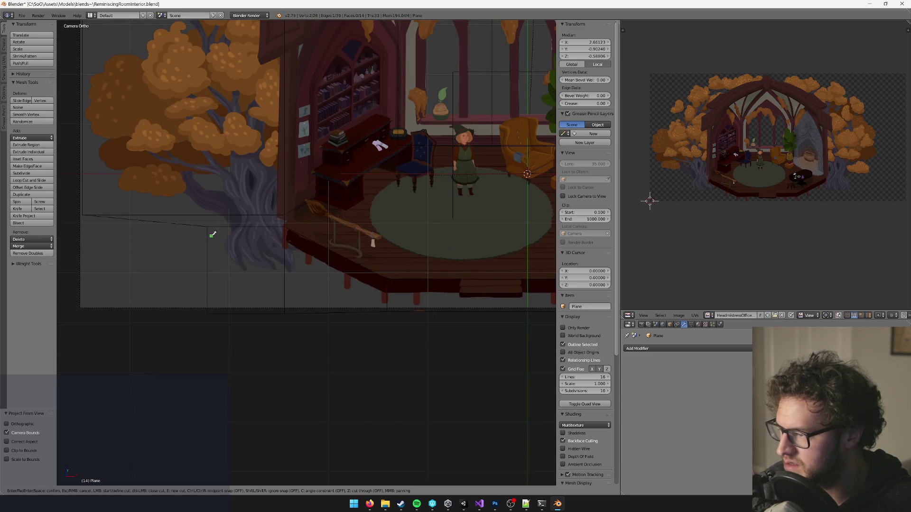
{"action": "key", "text": "Escape"}
{"action": "scroll", "coordinate": [248, 284], "scroll_direction": "right", "scroll_amount": 5}
{"action": "scroll", "coordinate": [345, 276], "scroll_direction": "down", "scroll_amount": 3}
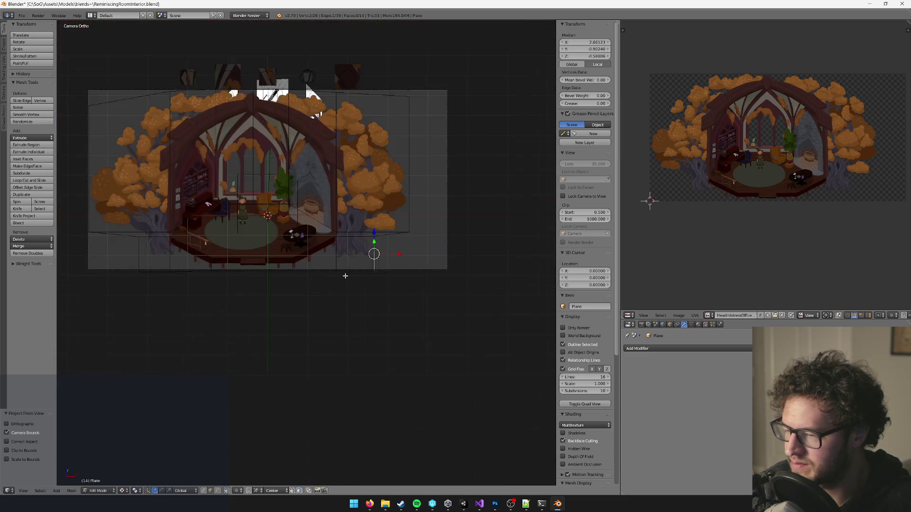
{"action": "scroll", "coordinate": [344, 275], "scroll_direction": "up", "scroll_amount": 3}
{"action": "scroll", "coordinate": [258, 290], "scroll_direction": "up", "scroll_amount": 2}
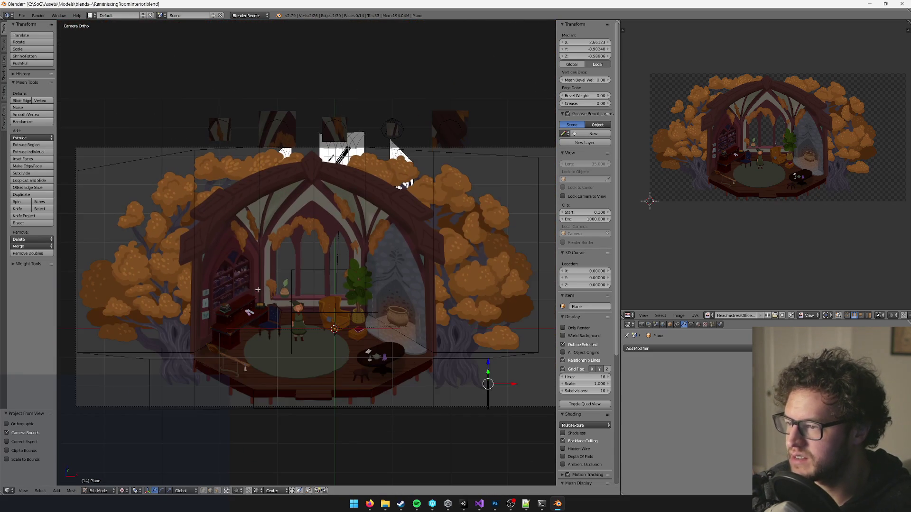
{"action": "scroll", "coordinate": [256, 283], "scroll_direction": "up", "scroll_amount": 2}
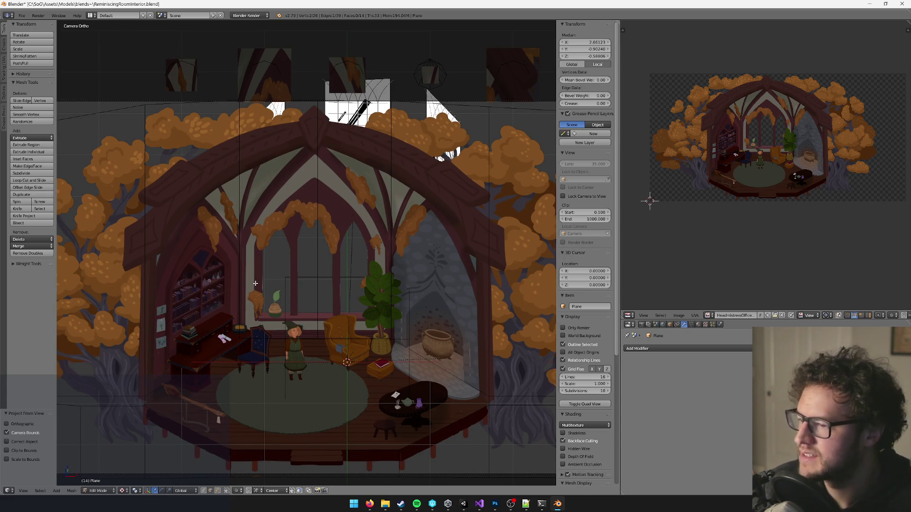
{"action": "scroll", "coordinate": [232, 186], "scroll_direction": "down", "scroll_amount": 3}
{"action": "scroll", "coordinate": [267, 180], "scroll_direction": "left", "scroll_amount": 1}
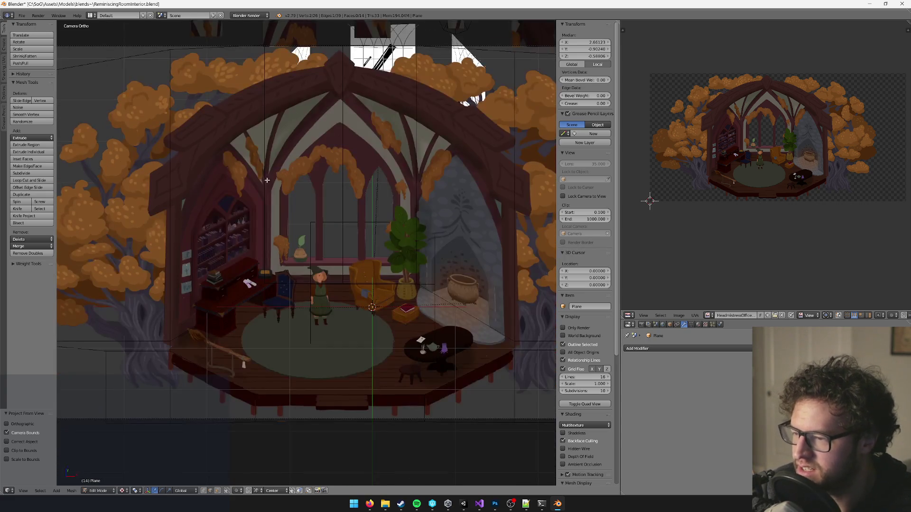
{"action": "scroll", "coordinate": [334, 228], "scroll_direction": "down", "scroll_amount": 2}
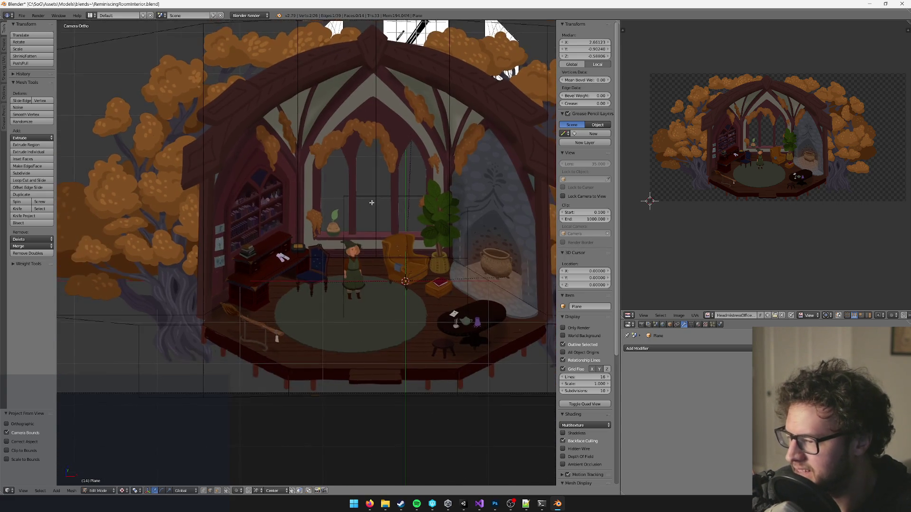
{"action": "scroll", "coordinate": [334, 228], "scroll_direction": "right", "scroll_amount": 2}
{"action": "scroll", "coordinate": [333, 228], "scroll_direction": "left", "scroll_amount": 2}
- Return to Object Mode, deselect the room plane and save the Blender file
{"action": "key", "text": "Tab"}
{"action": "scroll", "coordinate": [382, 221], "scroll_direction": "down", "scroll_amount": 2}
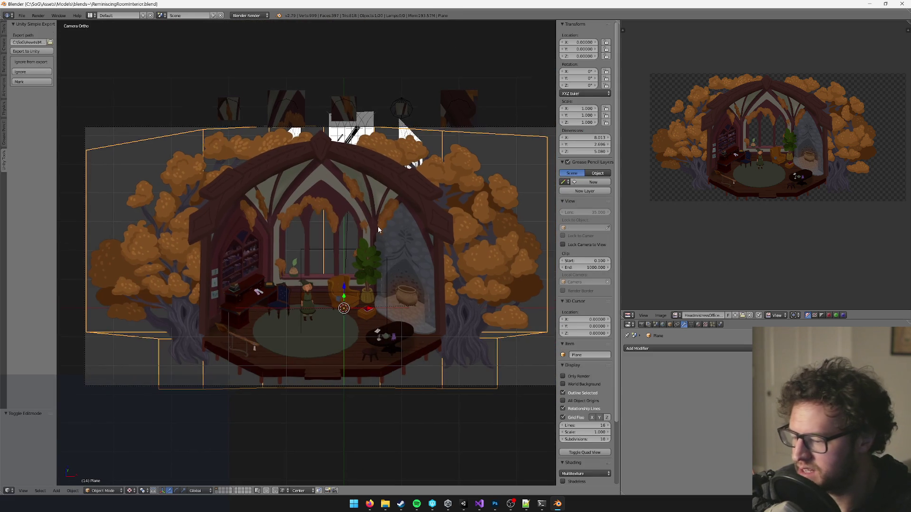
{"action": "scroll", "coordinate": [377, 226], "scroll_direction": "up", "scroll_amount": 1}
{"action": "key", "text": "a"}
{"action": "scroll", "coordinate": [356, 218], "scroll_direction": "down", "scroll_amount": 2}
{"action": "key", "text": "ctrl+s"}
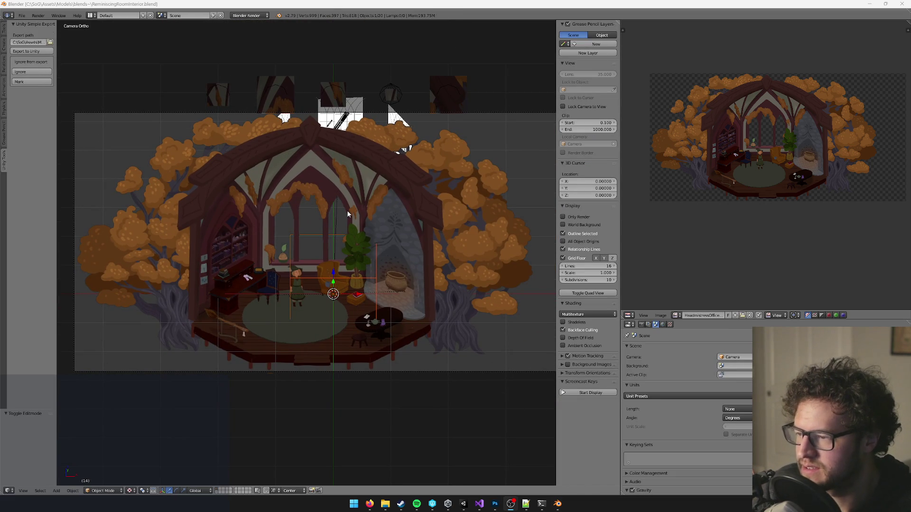
- In Unity, find ReminiscingRoomInterior_LD0 in the Project panel and show its import settings
{"action": "left_click", "coordinate": [456, 506]}
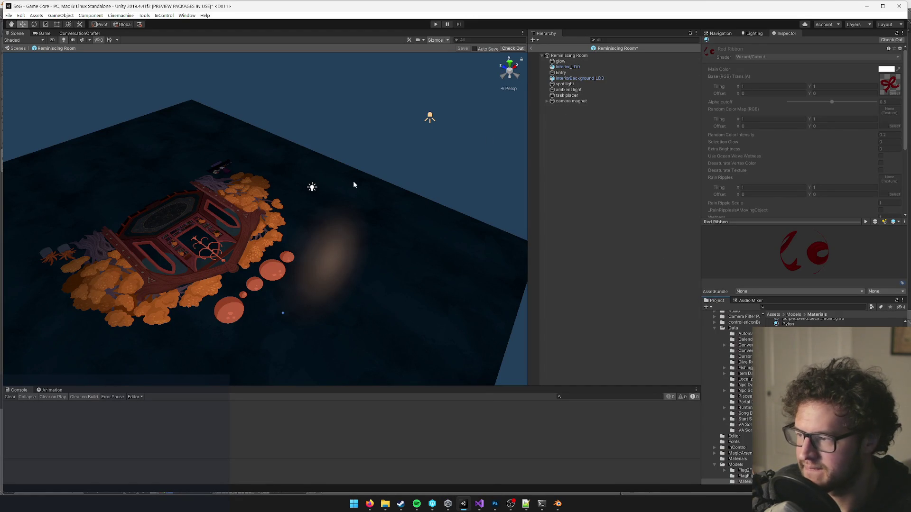
{"action": "left_click", "coordinate": [771, 306]}
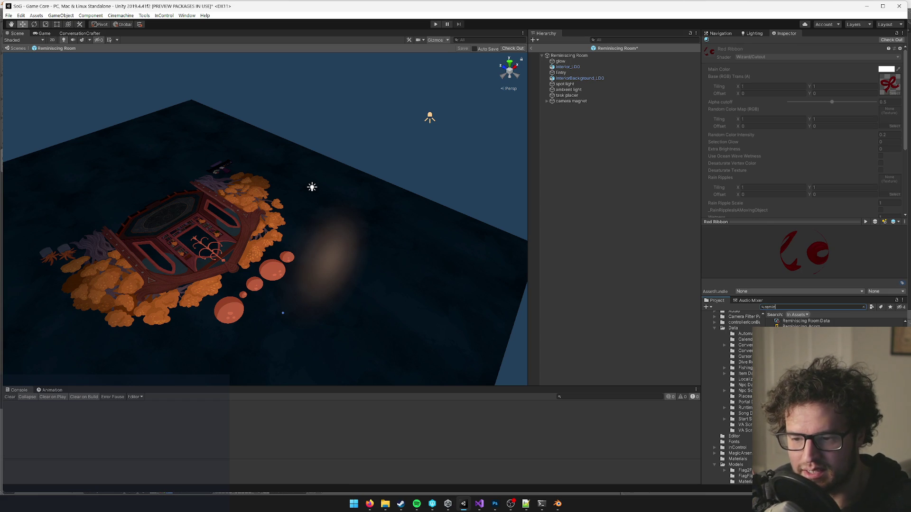
{"action": "left_click", "coordinate": [801, 338]}
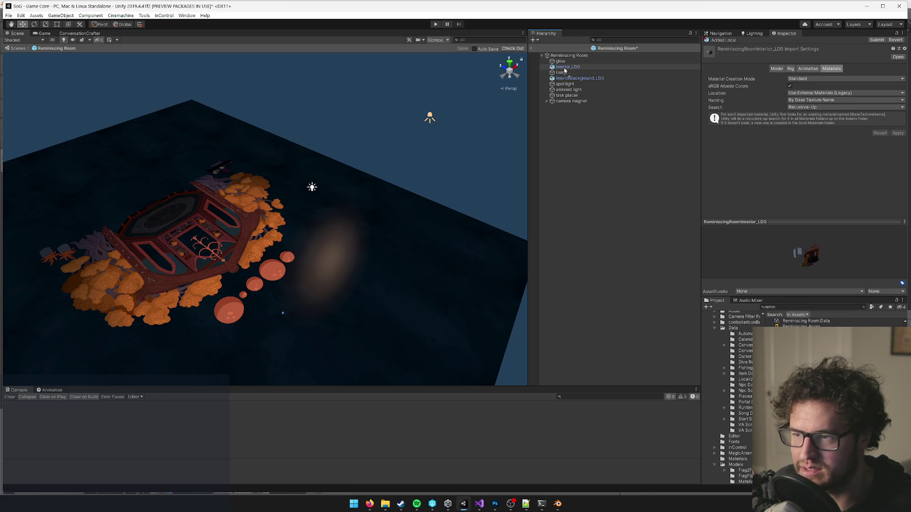
- Place ReminiscingRoomInterior_LD0 inside the Reminiscing Room prefab and raise it off the floor
{"action": "left_click_drag", "start_coordinate": [565, 71], "coordinate": [565, 60]}
{"action": "left_click_drag", "start_coordinate": [564, 61], "coordinate": [565, 61]}
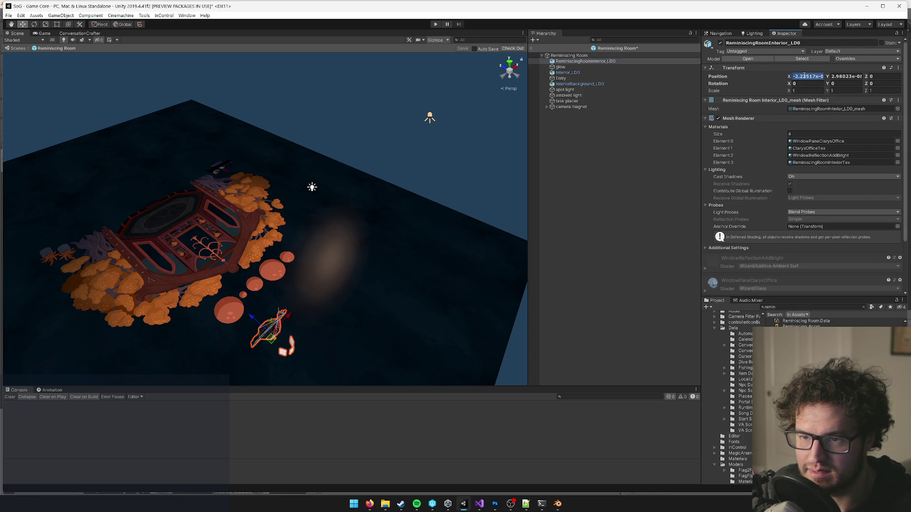
{"action": "mouse_move", "coordinate": [256, 218]}
{"action": "left_mouse_down"}
{"action": "mouse_move", "coordinate": [244, 198]}
{"action": "mouse_move", "coordinate": [260, 209]}
{"action": "left_mouse_up"}
{"action": "mouse_move", "coordinate": [278, 279]}
{"action": "left_mouse_down"}
{"action": "mouse_move", "coordinate": [280, 169]}
{"action": "mouse_move", "coordinate": [254, 208]}
{"action": "mouse_move", "coordinate": [293, 227]}
{"action": "mouse_move", "coordinate": [411, 205]}
{"action": "left_mouse_up"}
- Rotate the room mesh -180 on Y, enlarge it about four times and lower it slightly
{"action": "key", "text": "e"}
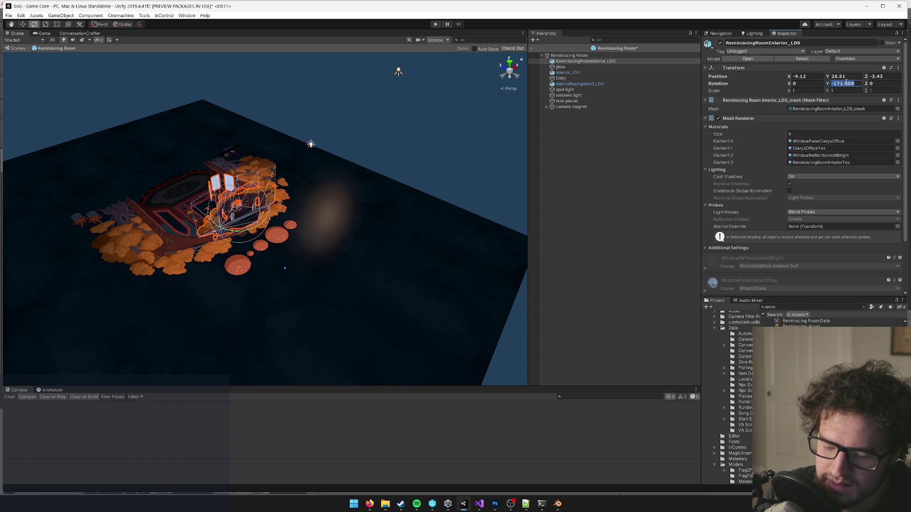
{"action": "type", "text": "-180"}
{"action": "key", "text": "Return"}
{"action": "key", "text": "f"}
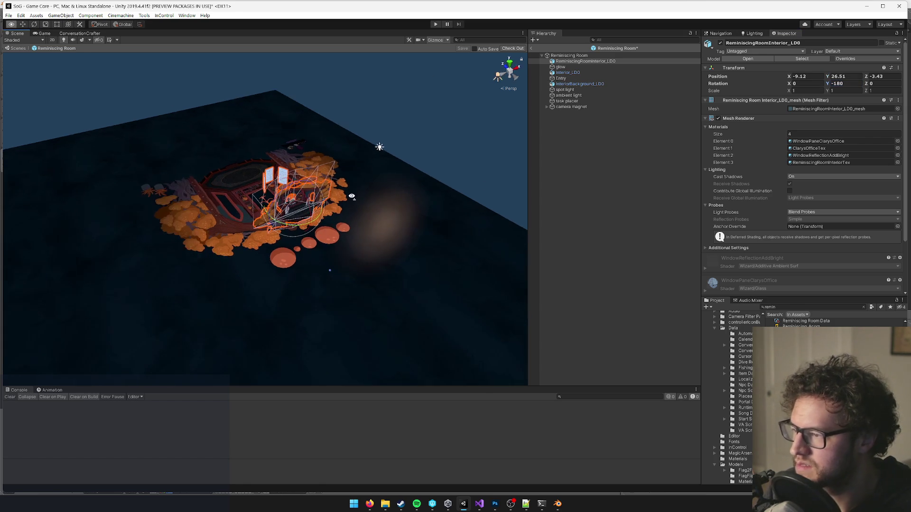
{"action": "key", "text": "w"}
{"action": "mouse_move", "coordinate": [320, 203]}
{"action": "left_mouse_down"}
{"action": "mouse_move", "coordinate": [428, 166]}
{"action": "mouse_move", "coordinate": [378, 202]}
{"action": "left_mouse_up"}
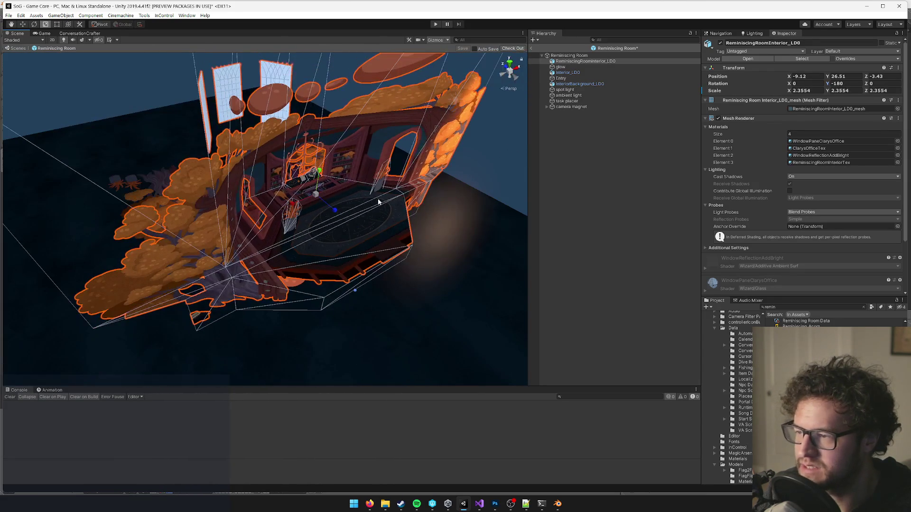
{"action": "mouse_move", "coordinate": [322, 177]}
{"action": "left_mouse_down"}
{"action": "mouse_move", "coordinate": [326, 252]}
{"action": "mouse_move", "coordinate": [309, 277]}
{"action": "mouse_move", "coordinate": [281, 189]}
{"action": "mouse_move", "coordinate": [294, 160]}
{"action": "mouse_move", "coordinate": [202, 199]}
{"action": "mouse_move", "coordinate": [305, 220]}
{"action": "mouse_move", "coordinate": [175, 192]}
{"action": "mouse_move", "coordinate": [291, 194]}
{"action": "mouse_move", "coordinate": [308, 274]}
{"action": "mouse_move", "coordinate": [290, 213]}
{"action": "mouse_move", "coordinate": [291, 237]}
{"action": "mouse_move", "coordinate": [291, 228]}
{"action": "mouse_move", "coordinate": [380, 253]}
{"action": "mouse_move", "coordinate": [337, 242]}
{"action": "mouse_move", "coordinate": [342, 221]}
{"action": "mouse_move", "coordinate": [363, 210]}
{"action": "mouse_move", "coordinate": [349, 221]}
{"action": "mouse_move", "coordinate": [410, 226]}
{"action": "left_mouse_up"}
{"action": "key", "text": "r"}
- Reselect ReminiscingRoomInterior_LD0 and slide it across the floor to X -0.91, Y 9.89, Z 8.36
{"action": "left_click", "coordinate": [561, 85]}
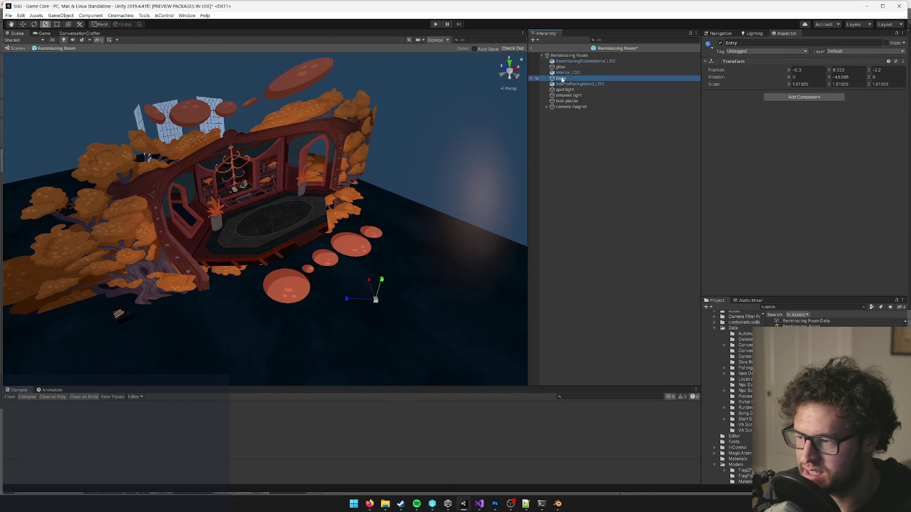
{"action": "left_click", "coordinate": [583, 62]}
{"action": "key", "text": "w"}
{"action": "left_click_drag", "start_coordinate": [244, 207], "coordinate": [287, 243]}
{"action": "scroll", "coordinate": [366, 289], "scroll_direction": "up", "scroll_amount": 5}
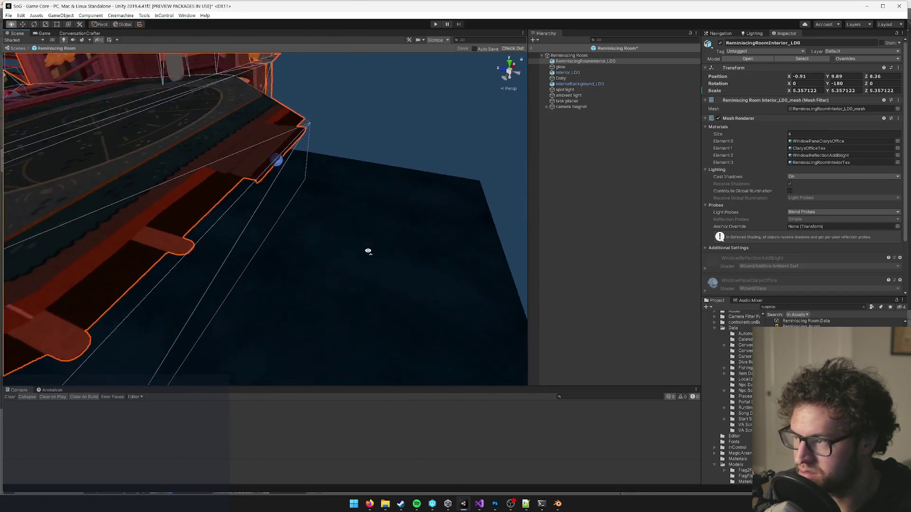
{"action": "scroll", "coordinate": [370, 244], "scroll_direction": "down", "scroll_amount": 10}
{"action": "left_click_drag", "start_coordinate": [277, 238], "coordinate": [229, 237]}
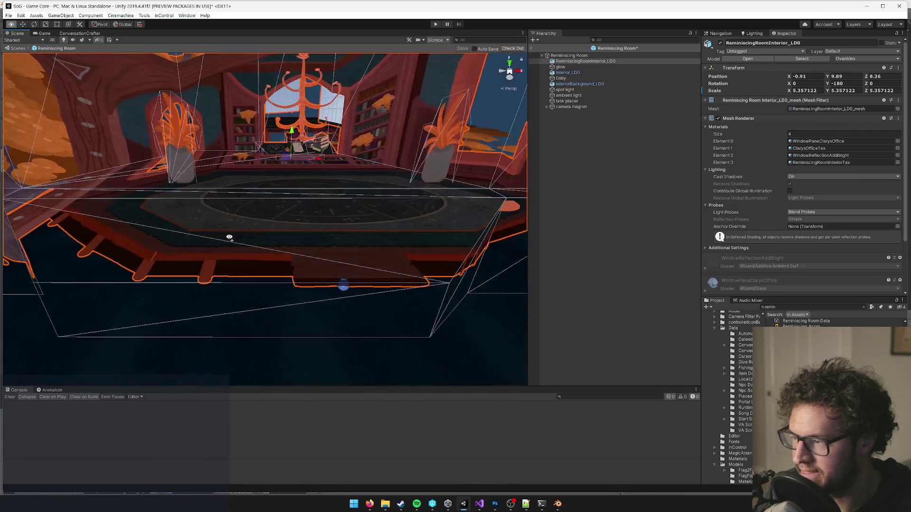
{"action": "scroll", "coordinate": [231, 239], "scroll_direction": "down", "scroll_amount": 3}
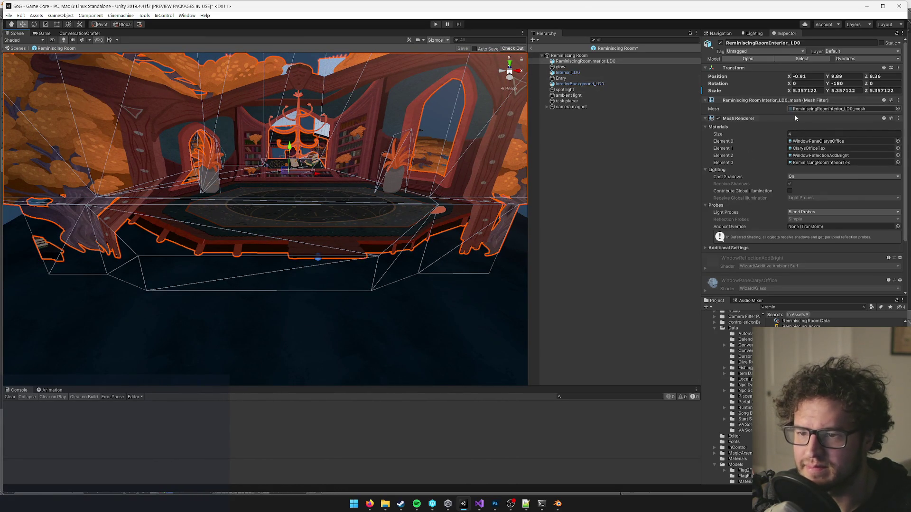
- Assign the ReminiscingRoomTex texture to the ReminiscingRoomInteriorTex material and view the painted room
{"action": "left_click", "coordinate": [819, 162]}
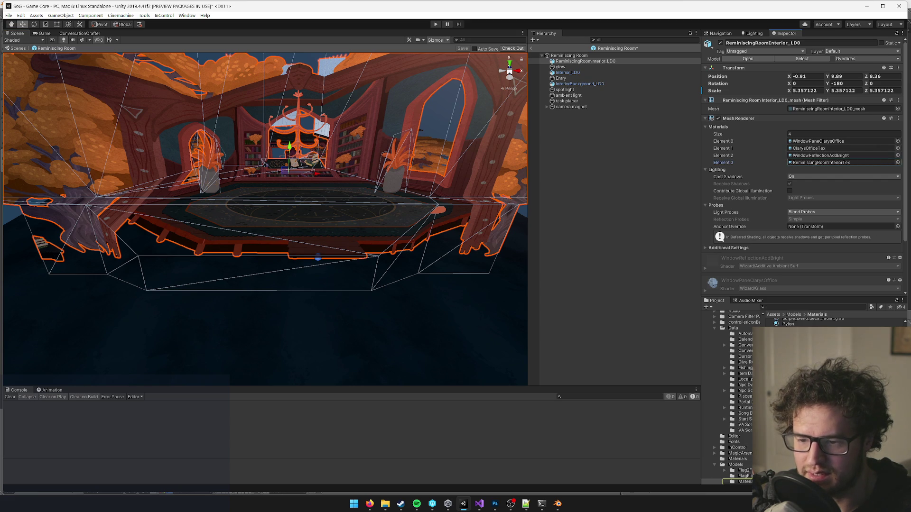
{"action": "double_click", "coordinate": [819, 163]}
{"action": "left_click", "coordinate": [894, 93]}
{"action": "type", "text": "remin"}
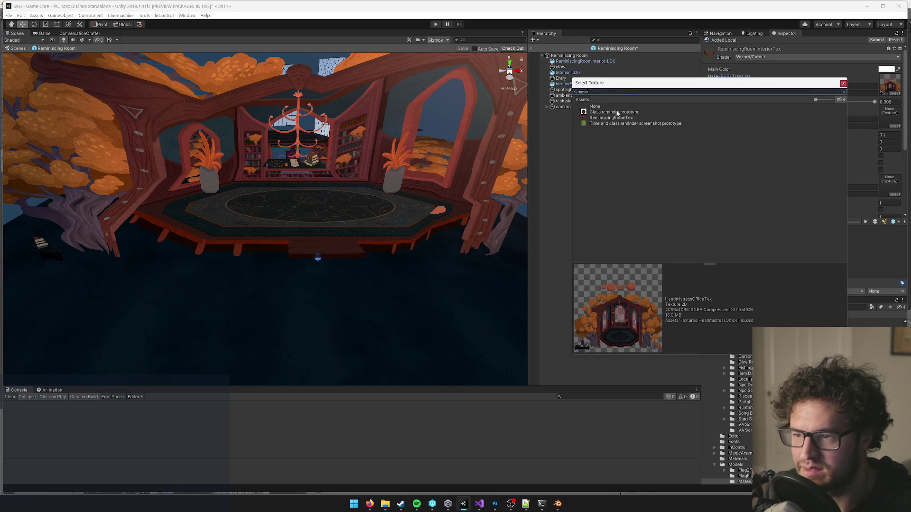
{"action": "left_click", "coordinate": [614, 118]}
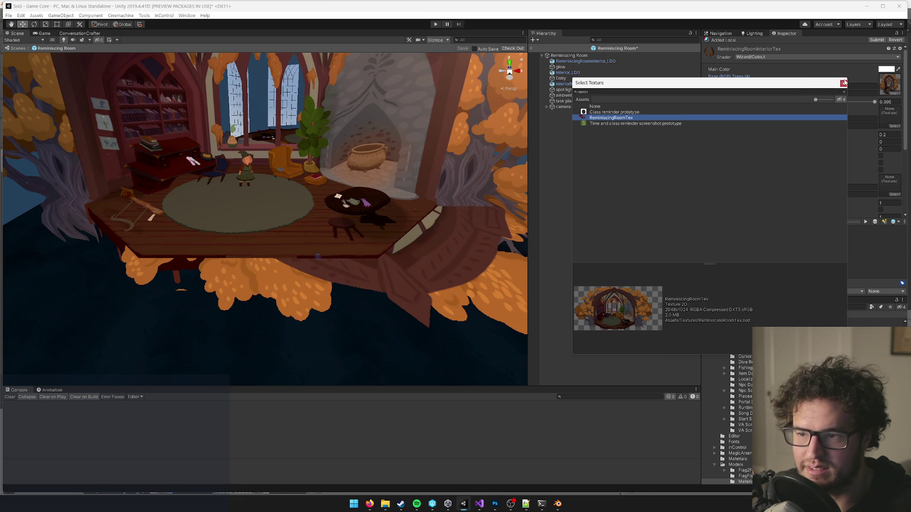
{"action": "left_click", "coordinate": [843, 84]}
{"action": "left_click_drag", "start_coordinate": [304, 170], "coordinate": [205, 150]}
{"action": "left_click", "coordinate": [205, 150]}
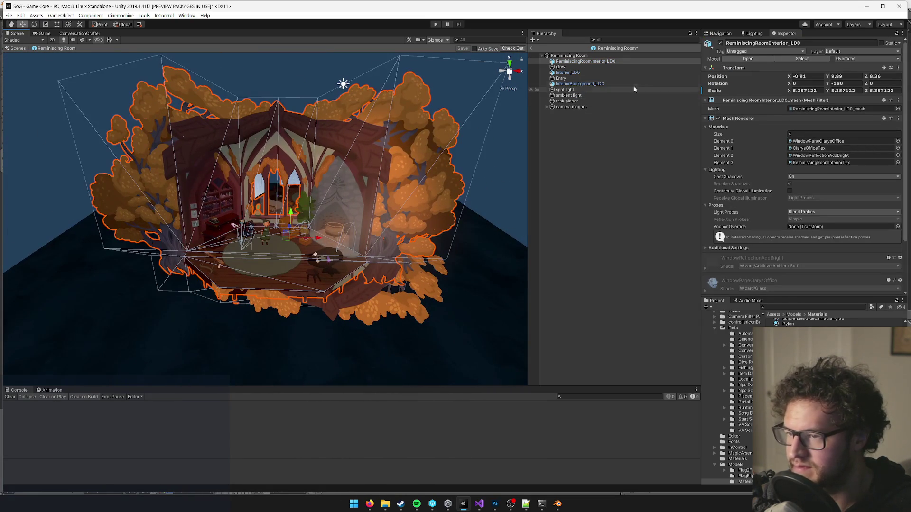
{"action": "left_click", "coordinate": [575, 72]}
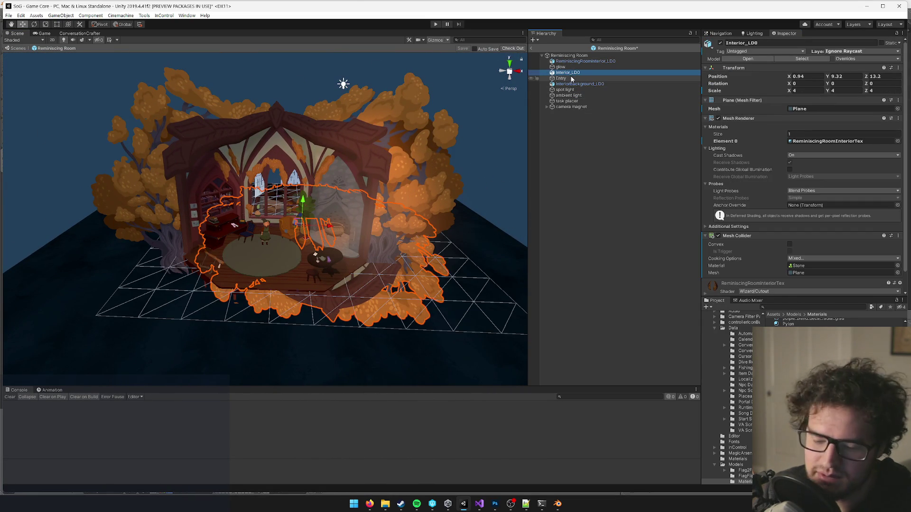
- Delete the old Interior_LD0 plane, shift the room mesh to X 1.6, and save the prefab
{"action": "key", "text": "Delete"}
{"action": "left_click", "coordinate": [570, 63]}
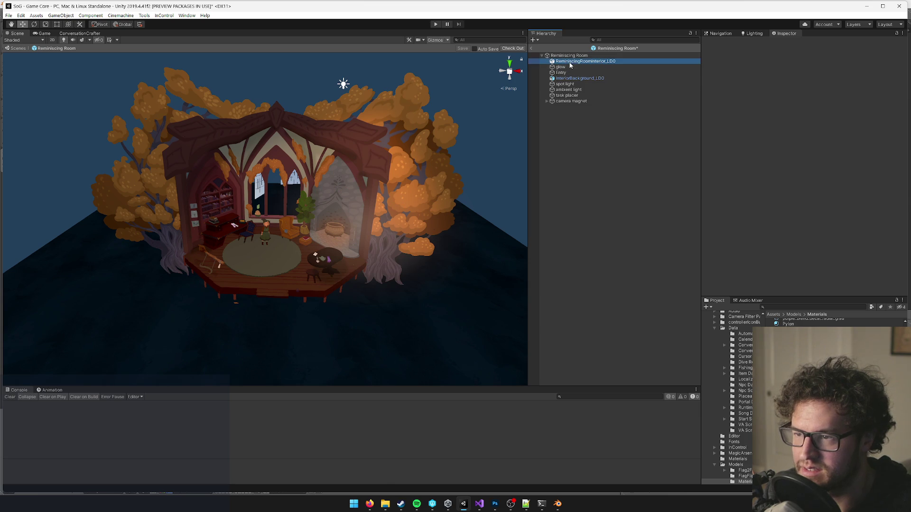
{"action": "double_click", "coordinate": [570, 63]}
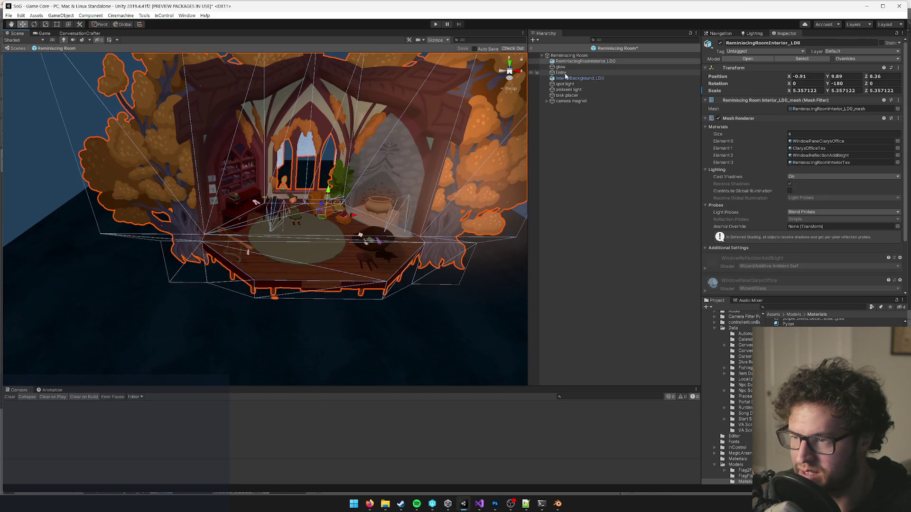
{"action": "left_click", "coordinate": [564, 73]}
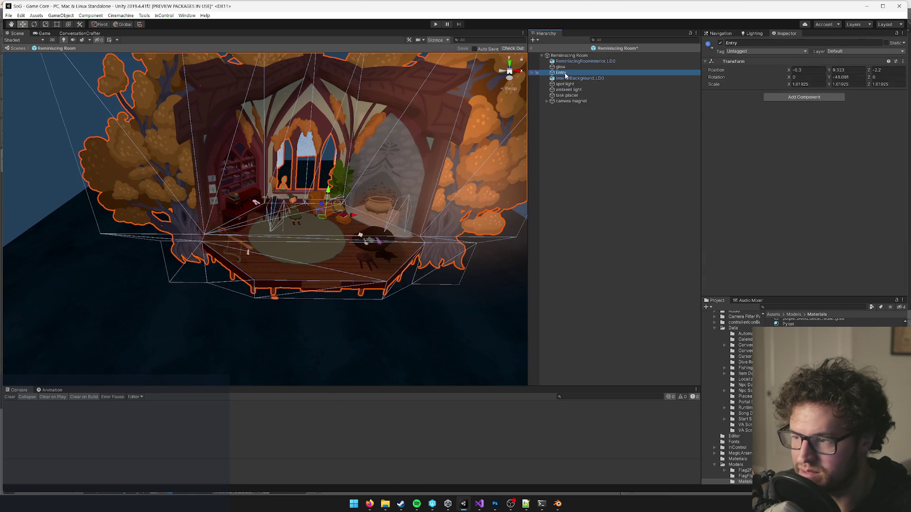
{"action": "left_click", "coordinate": [588, 63]}
{"action": "mouse_move", "coordinate": [347, 216]}
{"action": "left_mouse_down"}
{"action": "mouse_move", "coordinate": [393, 235]}
{"action": "mouse_move", "coordinate": [369, 241]}
{"action": "mouse_move", "coordinate": [439, 240]}
{"action": "mouse_move", "coordinate": [457, 74]}
{"action": "left_mouse_up"}
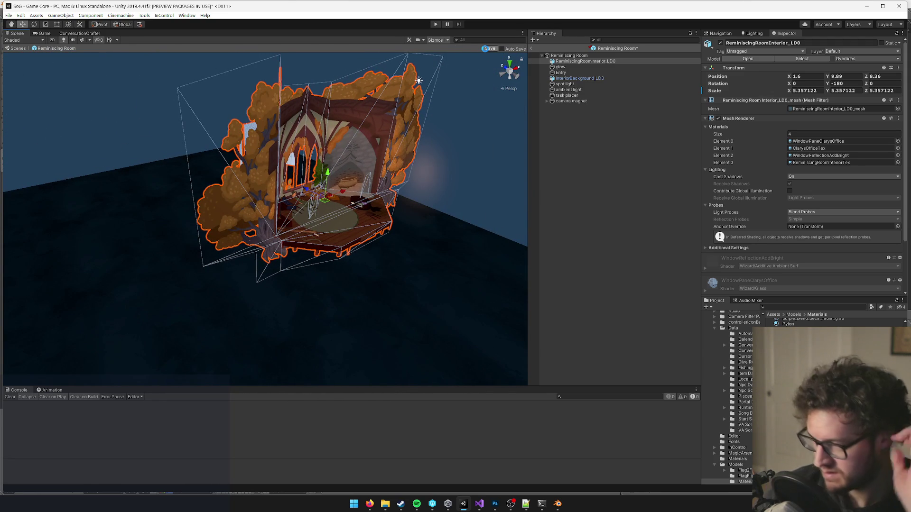
{"action": "left_click", "coordinate": [489, 49]}
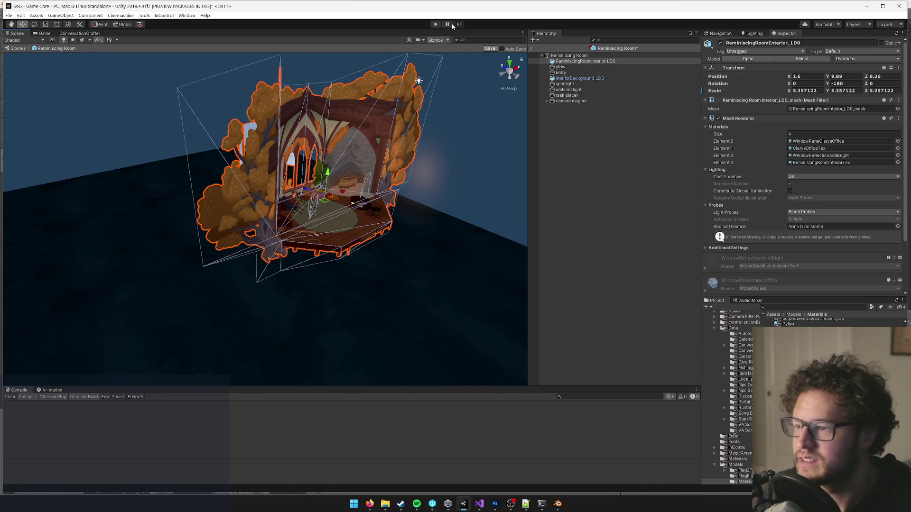
- Exit prefab mode, open Reminiscing Room via a 'remini' Hierarchy search, and show the Game view
{"action": "left_click", "coordinate": [46, 34]}
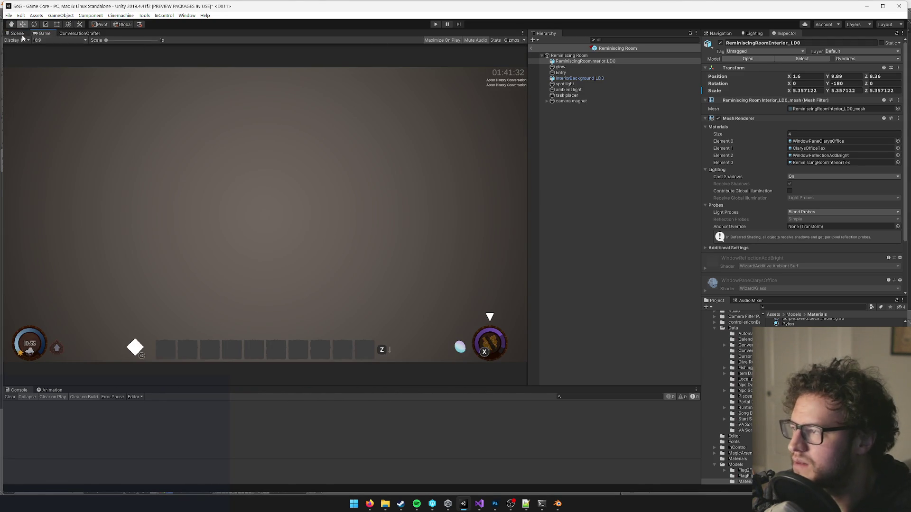
{"action": "left_click", "coordinate": [22, 35]}
{"action": "left_click", "coordinate": [541, 56]}
{"action": "left_click", "coordinate": [623, 39]}
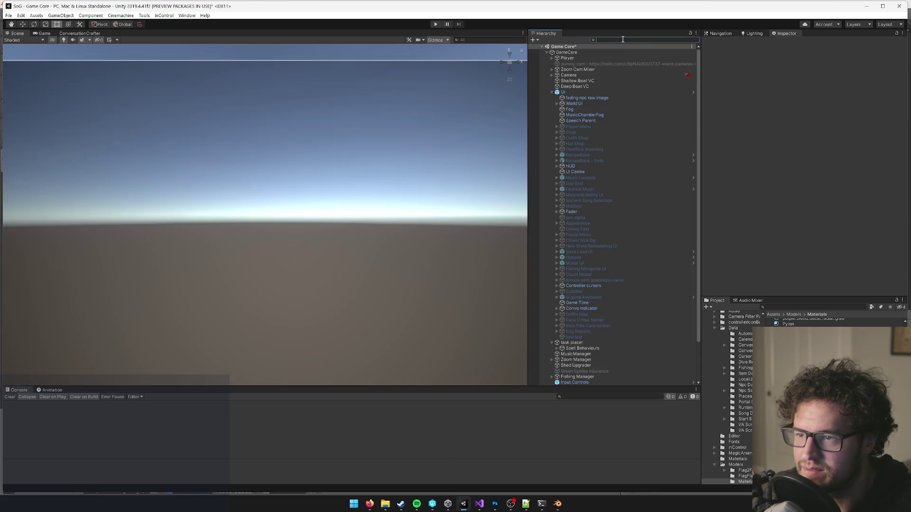
{"action": "type", "text": "remini"}
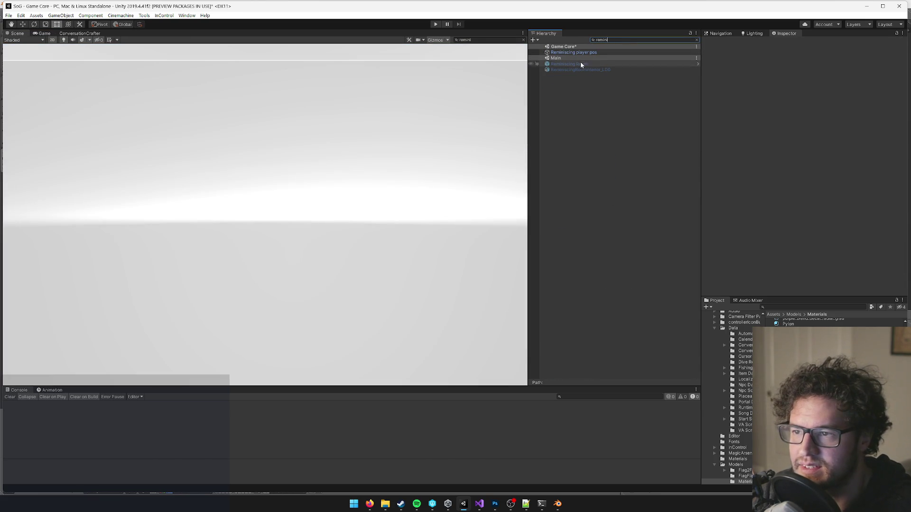
{"action": "left_click", "coordinate": [580, 64]}
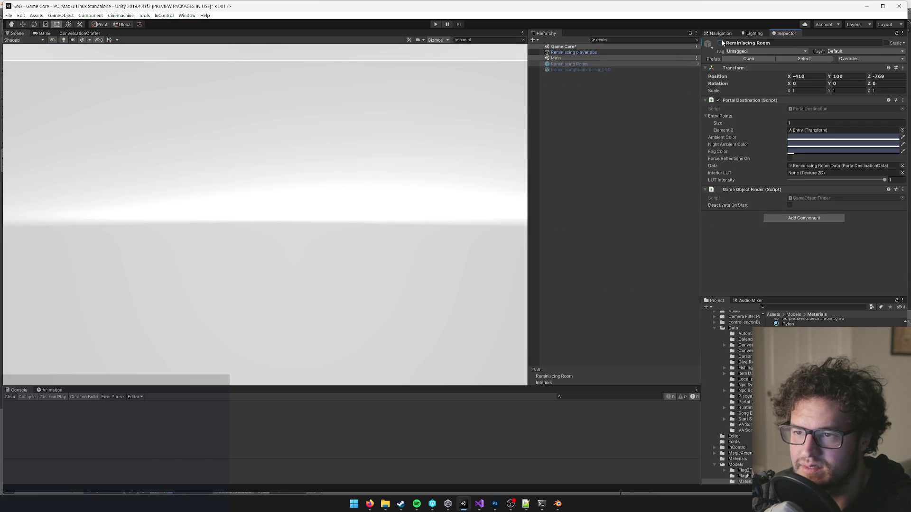
{"action": "left_click", "coordinate": [752, 58]}
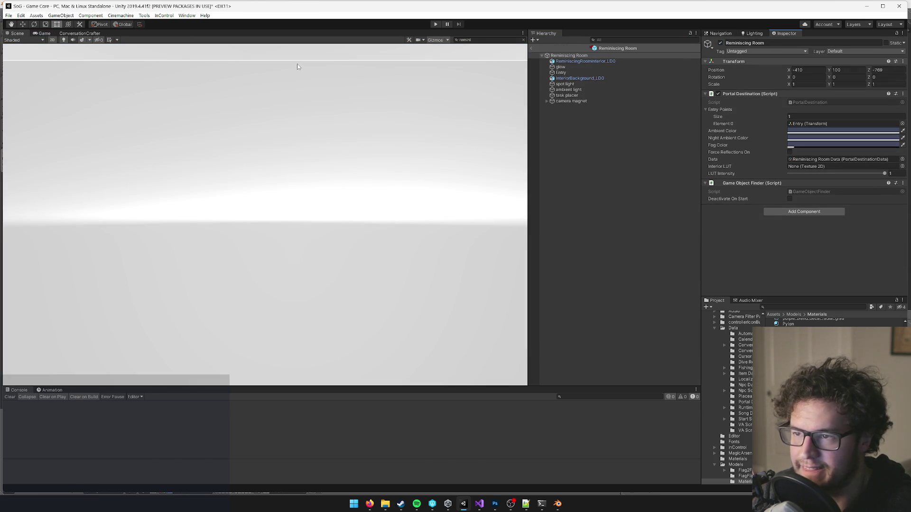
{"action": "left_click", "coordinate": [43, 34]}
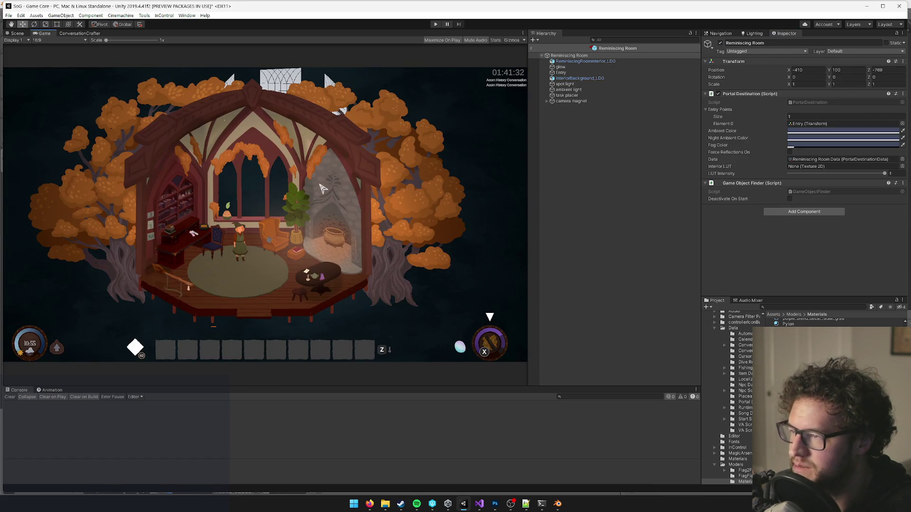
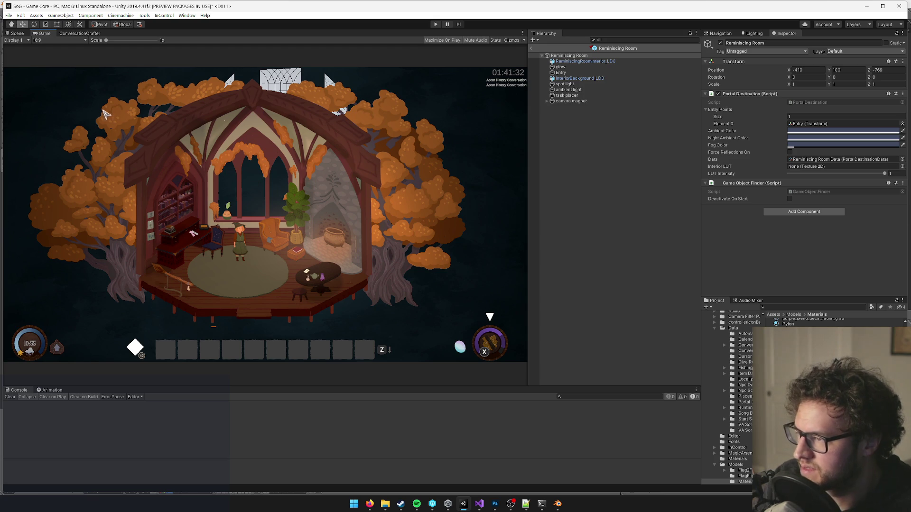
- In the Scene view, select and frame the ReminiscingRoomInterior_LD0 model
{"action": "left_click", "coordinate": [16, 33]}
{"action": "left_click_drag", "start_coordinate": [142, 190], "coordinate": [268, 224]}
{"action": "left_click", "coordinate": [268, 223]}
{"action": "key", "text": "f"}
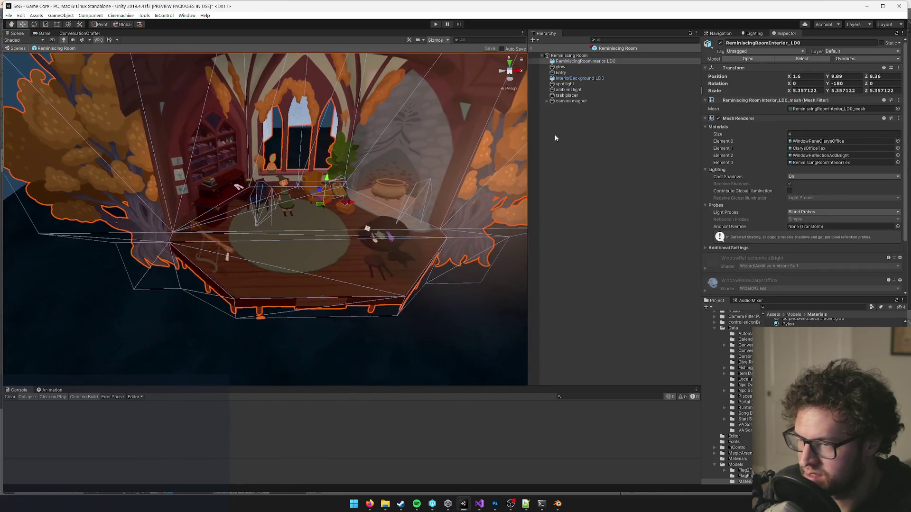
{"action": "double_click", "coordinate": [561, 72]}
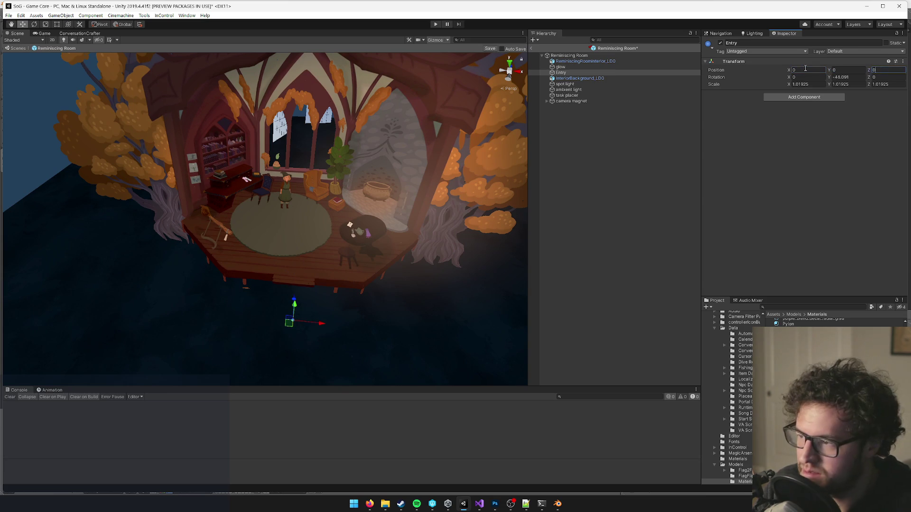
{"action": "left_click_drag", "start_coordinate": [389, 209], "coordinate": [401, 156]}
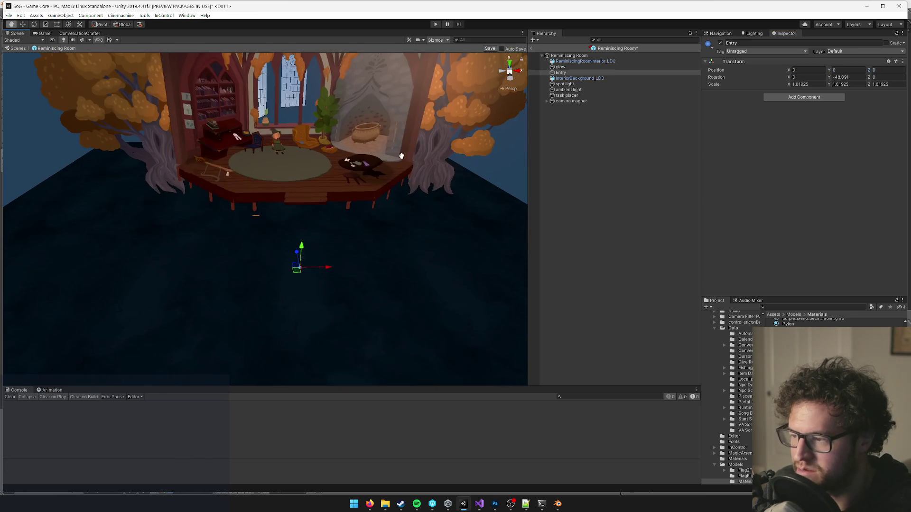
- Lower the room interior to Y 0 and slide it back to 2.66, 0, 11.34
{"action": "left_click", "coordinate": [568, 63]}
{"action": "left_click_drag", "start_coordinate": [313, 125], "coordinate": [313, 175]}
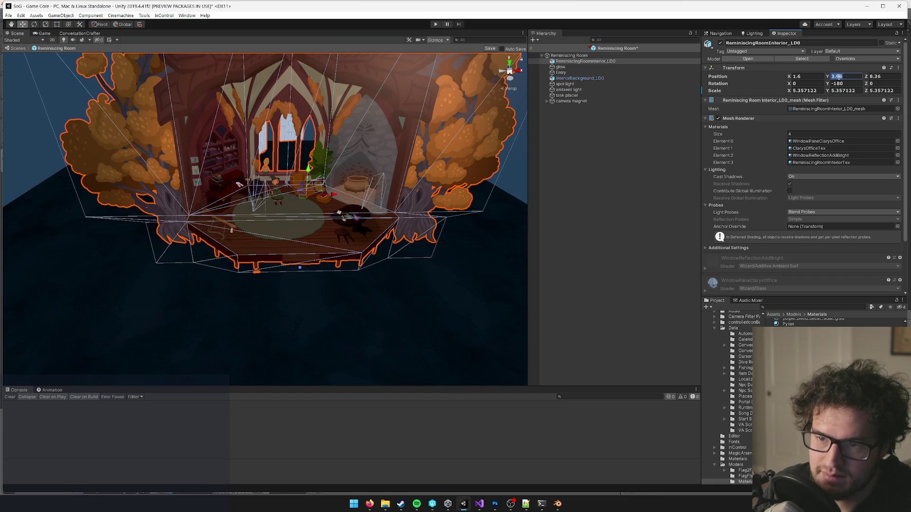
{"action": "type", "text": "0"}
{"action": "scroll", "coordinate": [427, 251], "scroll_direction": "up", "scroll_amount": 5}
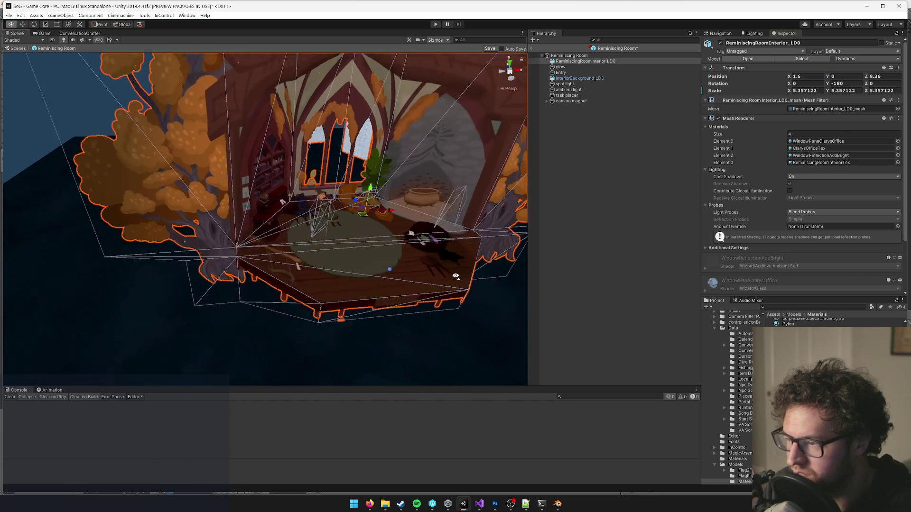
{"action": "mouse_move", "coordinate": [405, 214]}
{"action": "left_mouse_down"}
{"action": "mouse_move", "coordinate": [404, 198]}
{"action": "mouse_move", "coordinate": [410, 204]}
{"action": "mouse_move", "coordinate": [382, 192]}
{"action": "mouse_move", "coordinate": [313, 208]}
{"action": "mouse_move", "coordinate": [120, 169]}
{"action": "mouse_move", "coordinate": [349, 176]}
{"action": "mouse_move", "coordinate": [296, 210]}
{"action": "mouse_move", "coordinate": [300, 182]}
{"action": "left_mouse_up"}
{"action": "left_click", "coordinate": [557, 504]}
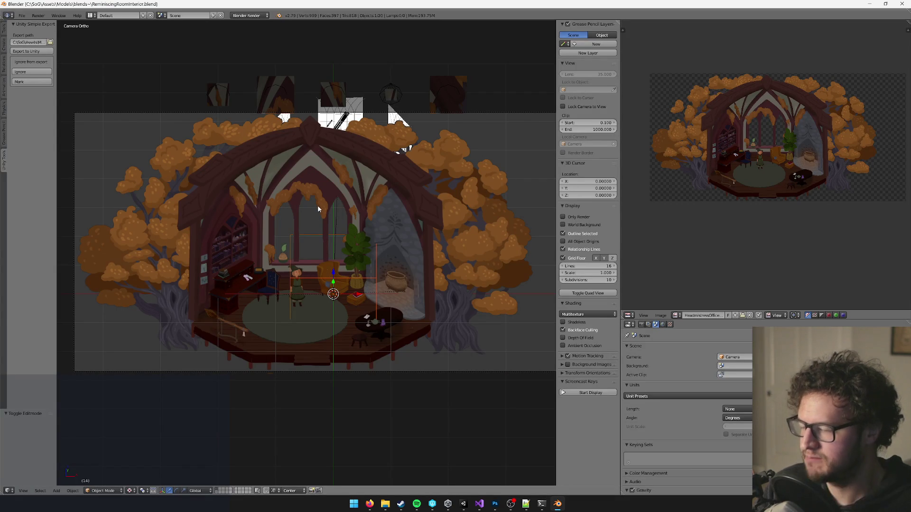
- Compare the room in Blender's camera view and Unity's Scene view, then select Blender's backdrop Plane
{"action": "left_click_drag", "start_coordinate": [315, 219], "coordinate": [362, 221]}
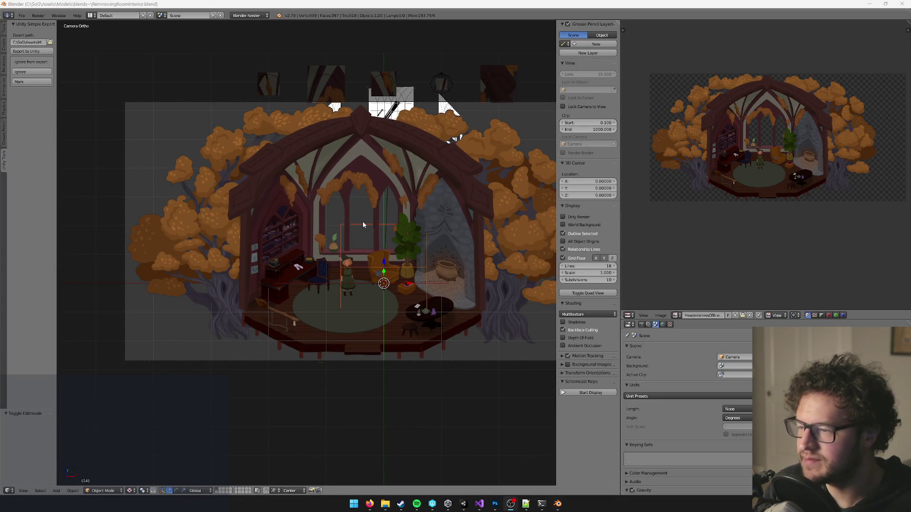
{"action": "left_click", "coordinate": [464, 504]}
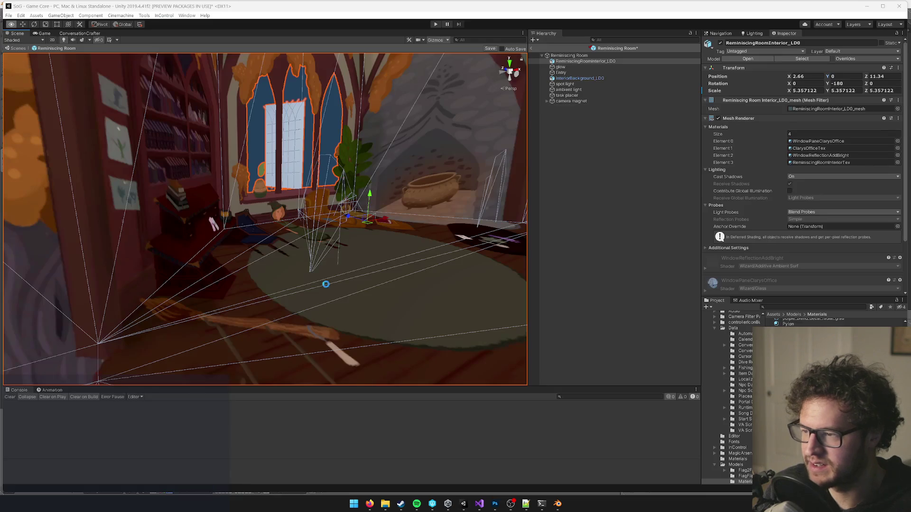
{"action": "mouse_move", "coordinate": [327, 277]}
{"action": "left_mouse_down"}
{"action": "mouse_move", "coordinate": [362, 264]}
{"action": "mouse_move", "coordinate": [439, 271]}
{"action": "mouse_move", "coordinate": [366, 270]}
{"action": "left_mouse_up"}
{"action": "key", "text": "alt+Tab"}
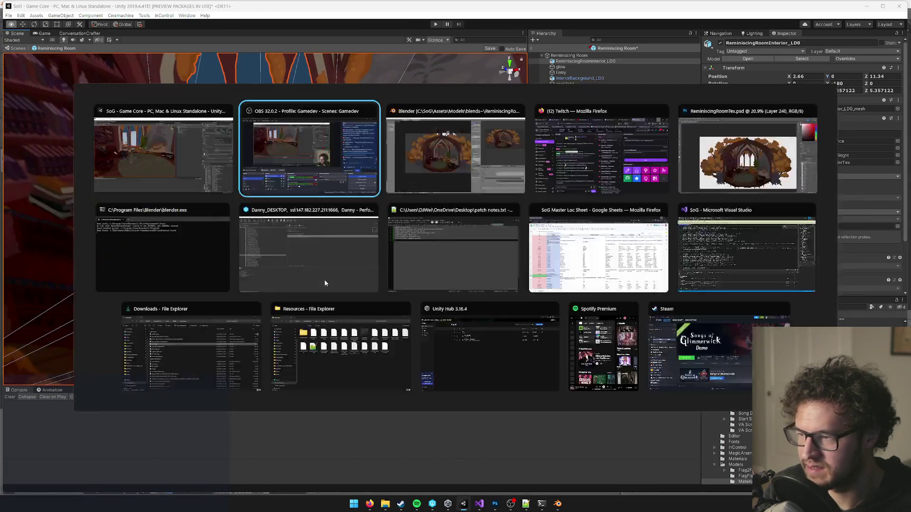
{"action": "left_click", "coordinate": [557, 503]}
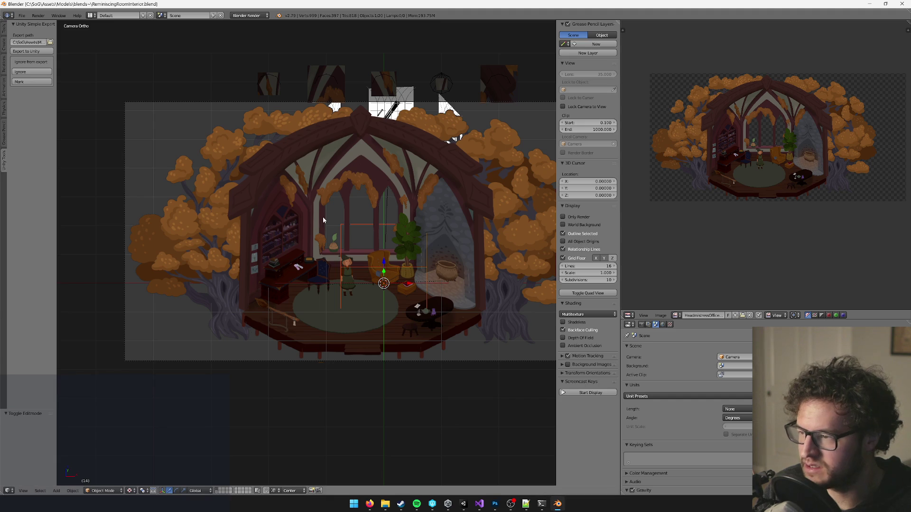
{"action": "right_click", "coordinate": [316, 211]}
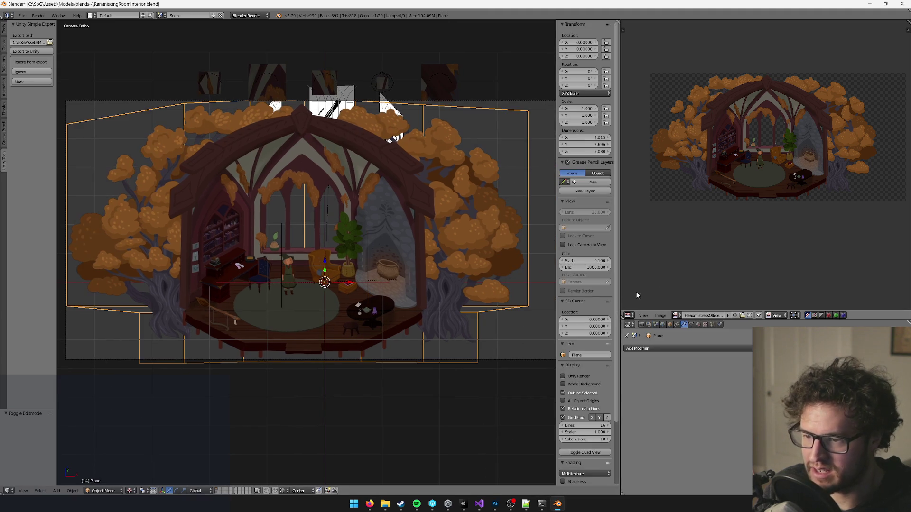
- Turn the image panel into an Outliner listing the Current Scene, with ReminiscingRoomInterior_LD0 expanded
{"action": "right_click", "coordinate": [280, 260]}
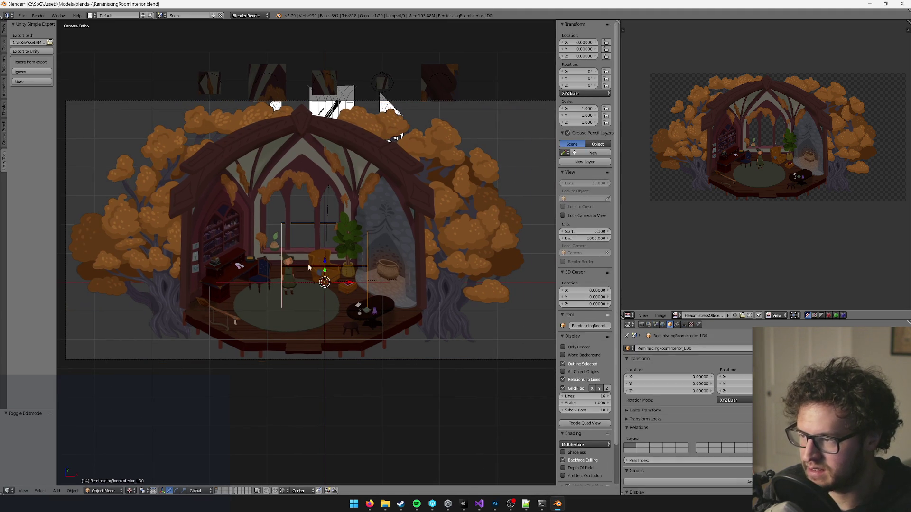
{"action": "left_click", "coordinate": [629, 316]}
{"action": "left_click", "coordinate": [656, 202]}
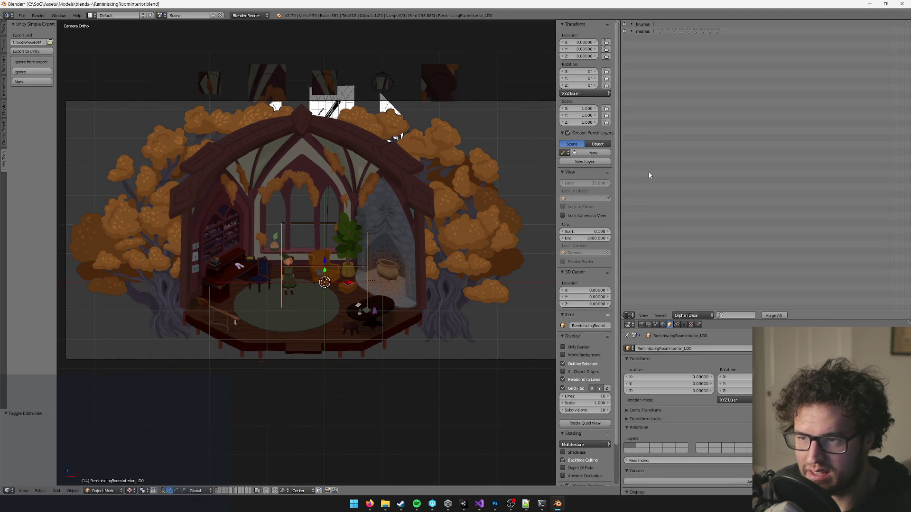
{"action": "left_click", "coordinate": [628, 315]}
{"action": "left_click", "coordinate": [693, 315]}
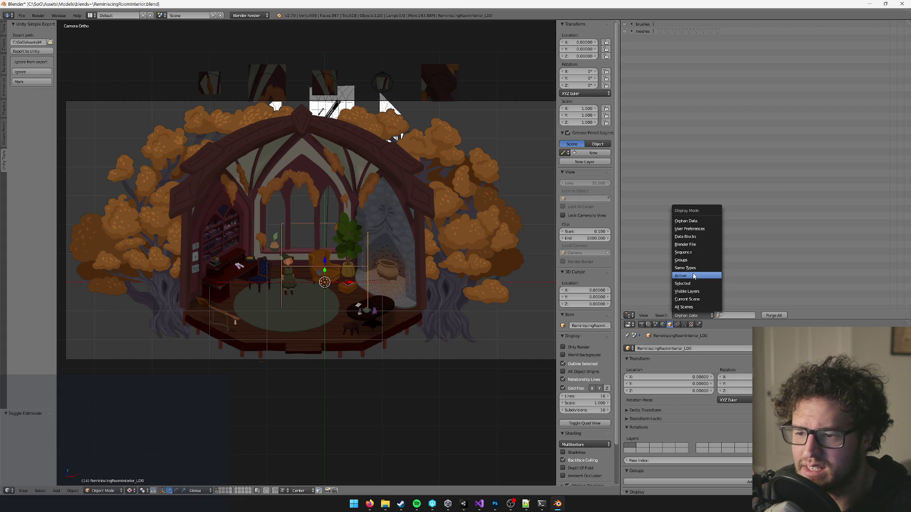
{"action": "left_click", "coordinate": [695, 300]}
{"action": "left_click", "coordinate": [624, 81]}
- Select Plane.001 in the outliner and delete it
{"action": "left_click", "coordinate": [648, 89]}
{"action": "left_click", "coordinate": [649, 95]}
{"action": "scroll", "coordinate": [381, 183], "scroll_direction": "down", "scroll_amount": 2}
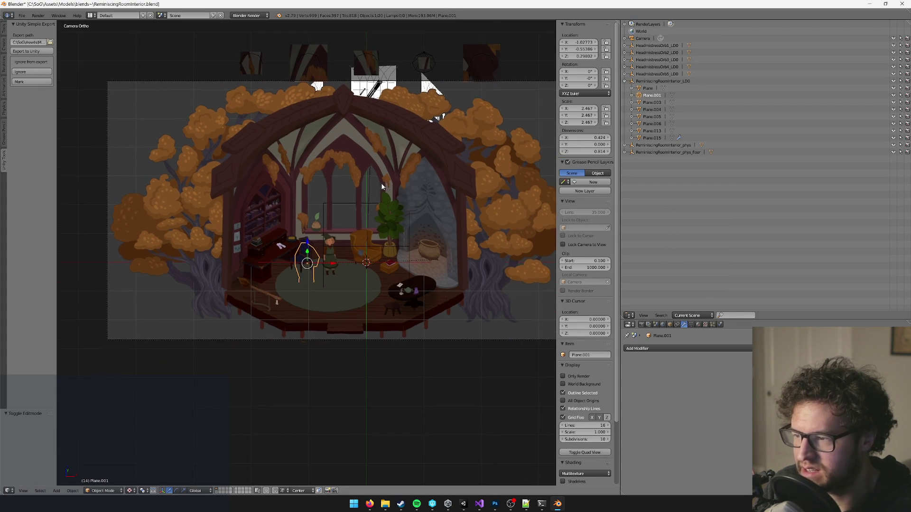
{"action": "key", "text": "KP_0"}
{"action": "scroll", "coordinate": [371, 171], "scroll_direction": "up", "scroll_amount": 2}
{"action": "left_click_drag", "start_coordinate": [371, 169], "coordinate": [378, 166]}
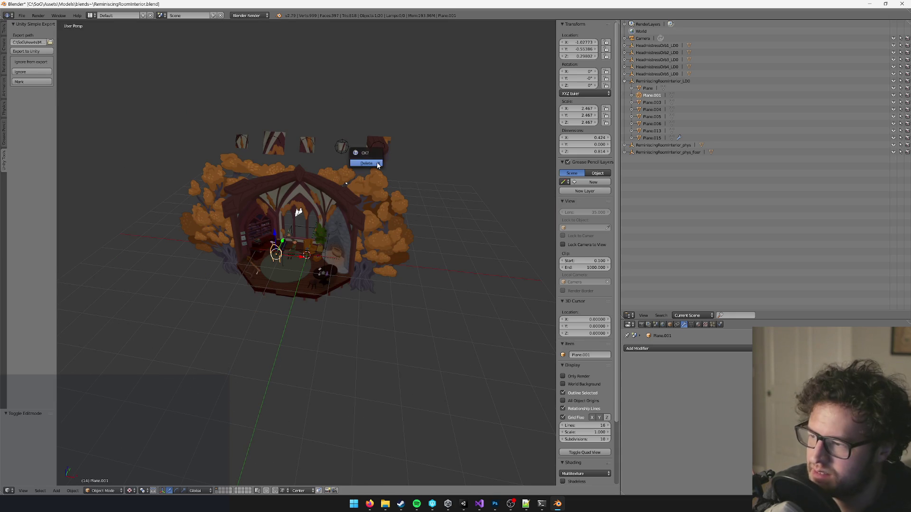
{"action": "left_click", "coordinate": [378, 164]}
- Frame and delete Plane.003, Plane.004 and Plane.005 one after another
{"action": "left_click", "coordinate": [652, 95]}
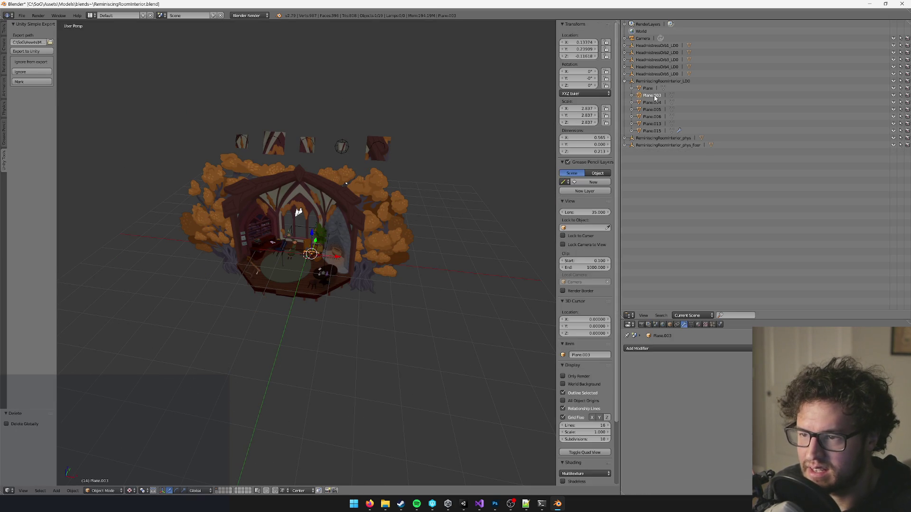
{"action": "key", "text": "KP_Decimal"}
{"action": "scroll", "coordinate": [332, 237], "scroll_direction": "up", "scroll_amount": 5}
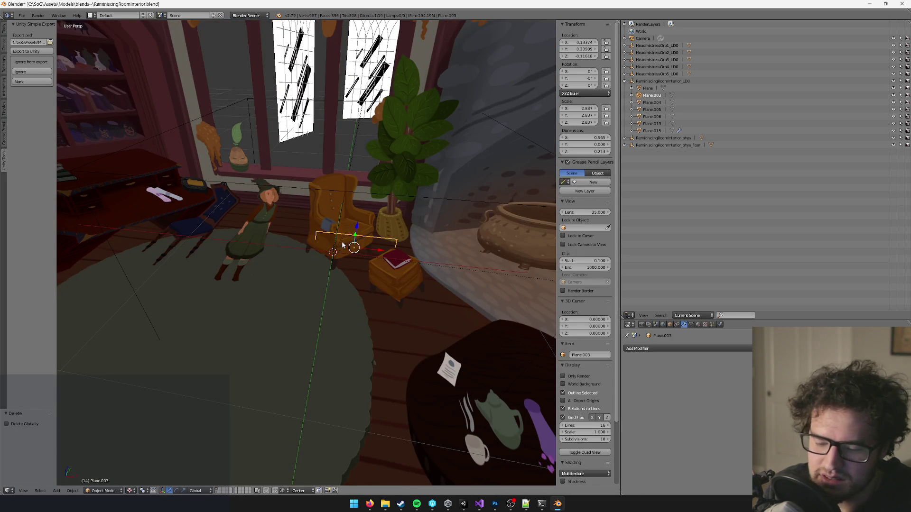
{"action": "key", "text": "Delete"}
{"action": "left_click", "coordinate": [652, 96]}
{"action": "key", "text": "KP_Decimal"}
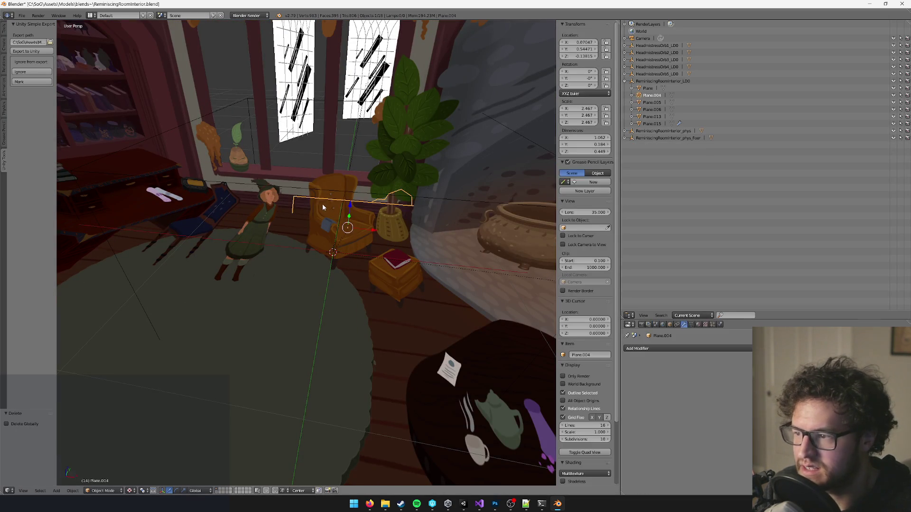
{"action": "key", "text": "Delete"}
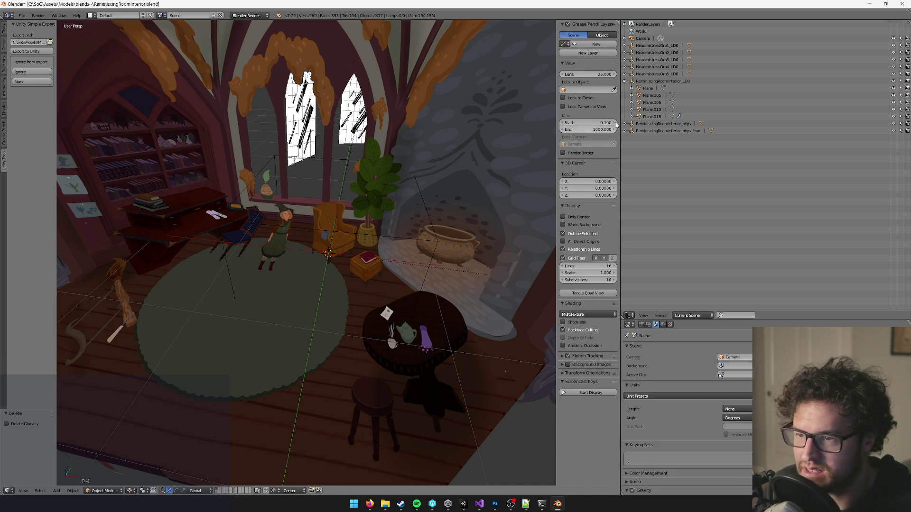
{"action": "left_click", "coordinate": [651, 95]}
{"action": "key", "text": "KP_Decimal"}
{"action": "key", "text": "Delete"}
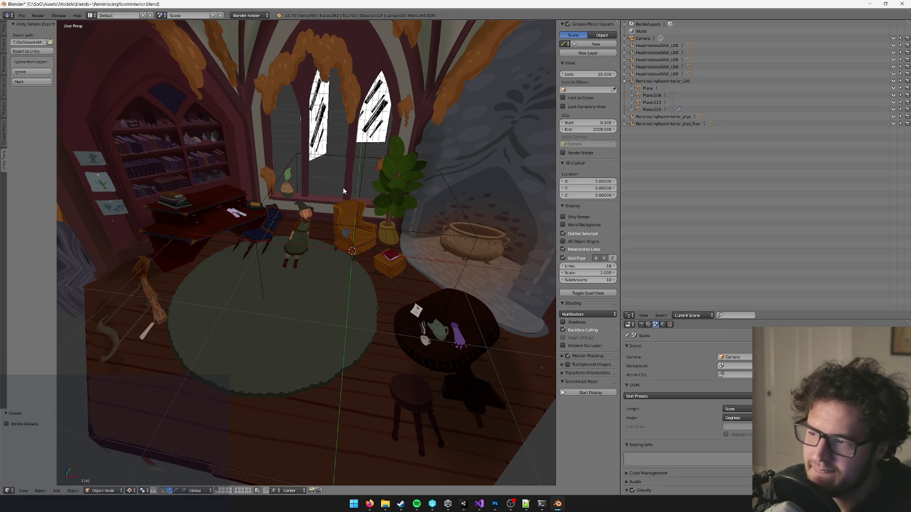
- Frame the window planes Plane.013 and Plane.015 and inspect them around the room
{"action": "left_click", "coordinate": [652, 102]}
{"action": "key", "text": "KP_Decimal"}
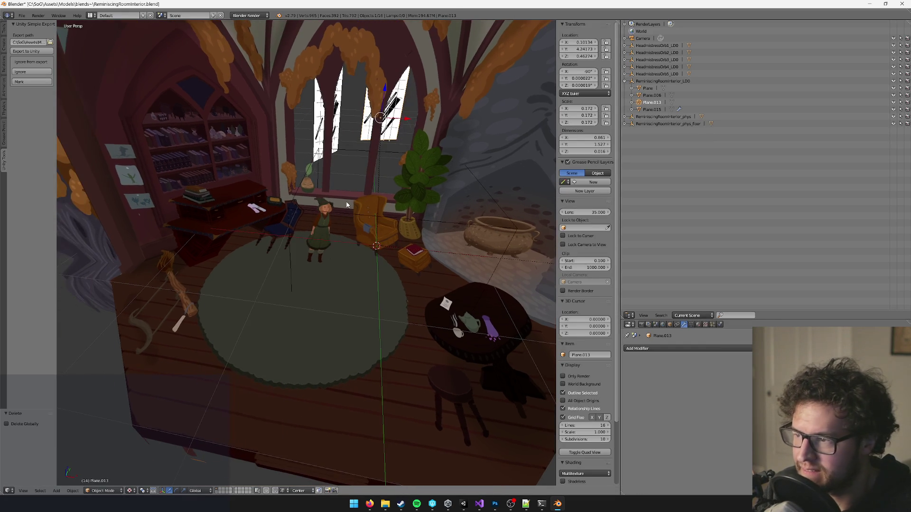
{"action": "left_click", "coordinate": [652, 109]}
{"action": "key", "text": "KP_Decimal"}
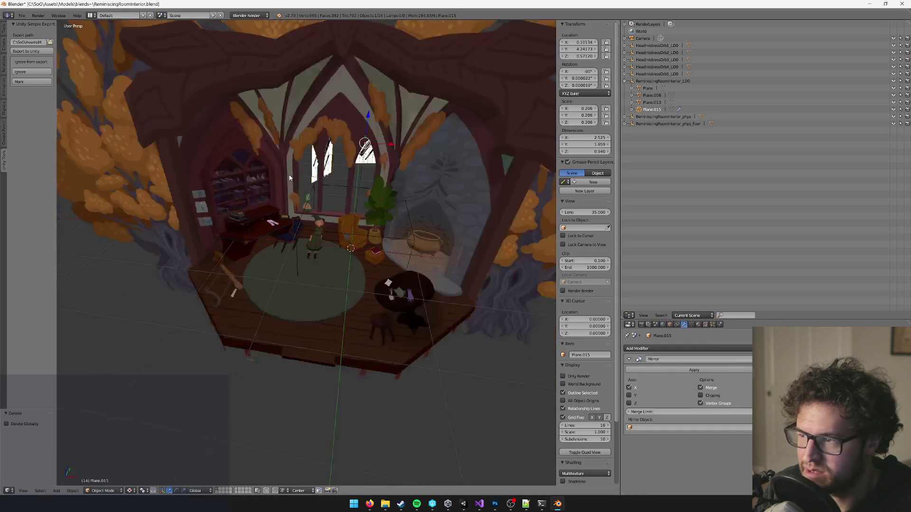
{"action": "scroll", "coordinate": [312, 178], "scroll_direction": "down", "scroll_amount": 5}
{"action": "scroll", "coordinate": [323, 189], "scroll_direction": "down", "scroll_amount": 1}
{"action": "scroll", "coordinate": [335, 200], "scroll_direction": "up", "scroll_amount": 5}
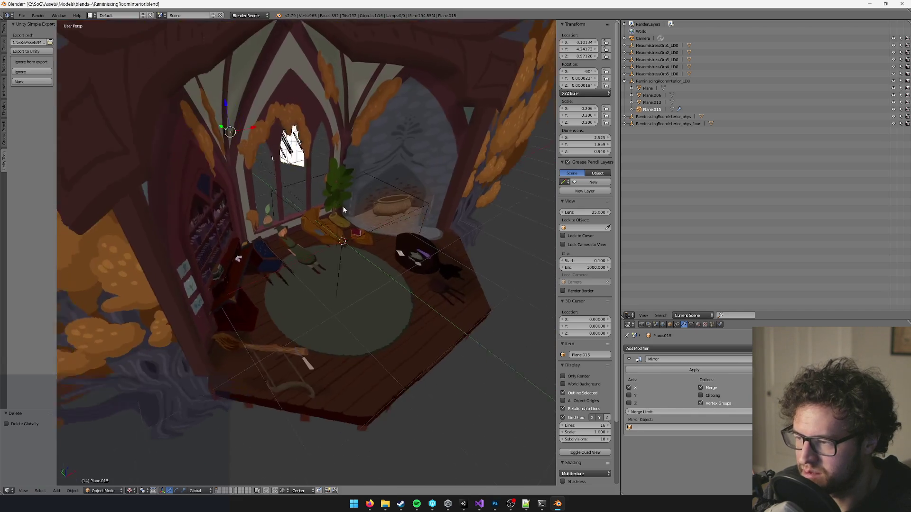
{"action": "scroll", "coordinate": [394, 210], "scroll_direction": "down", "scroll_amount": 8}
{"action": "left_click_drag", "start_coordinate": [425, 207], "coordinate": [370, 197]}
{"action": "scroll", "coordinate": [370, 197], "scroll_direction": "up", "scroll_amount": 10}
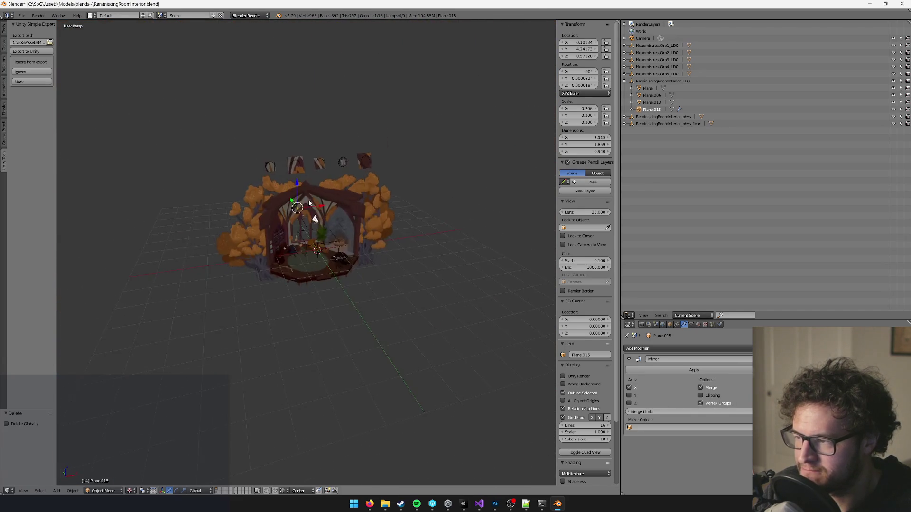
- Isolate the window planes and select Plane.013
{"action": "left_click_drag", "start_coordinate": [309, 199], "coordinate": [344, 214]}
{"action": "key", "text": "KP_Divide"}
{"action": "scroll", "coordinate": [315, 233], "scroll_direction": "up", "scroll_amount": 5}
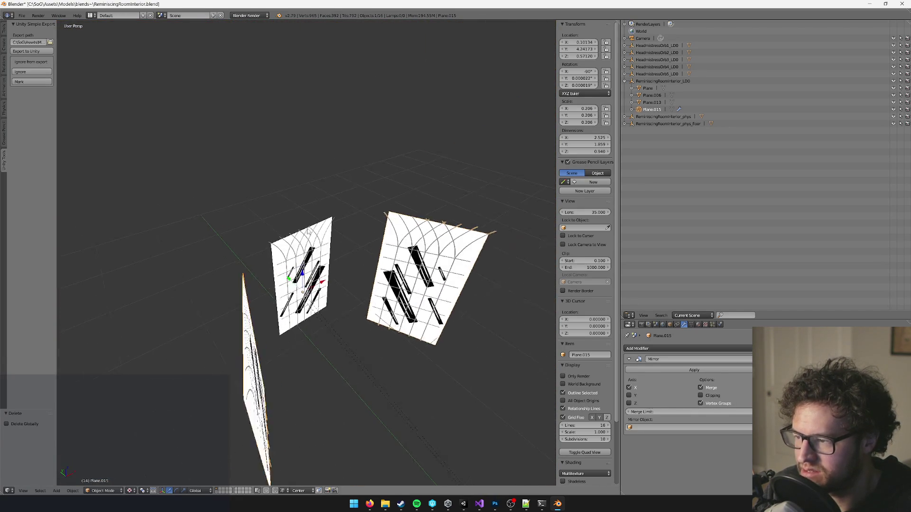
{"action": "right_click", "coordinate": [312, 235]}
{"action": "scroll", "coordinate": [308, 237], "scroll_direction": "down", "scroll_amount": 6}
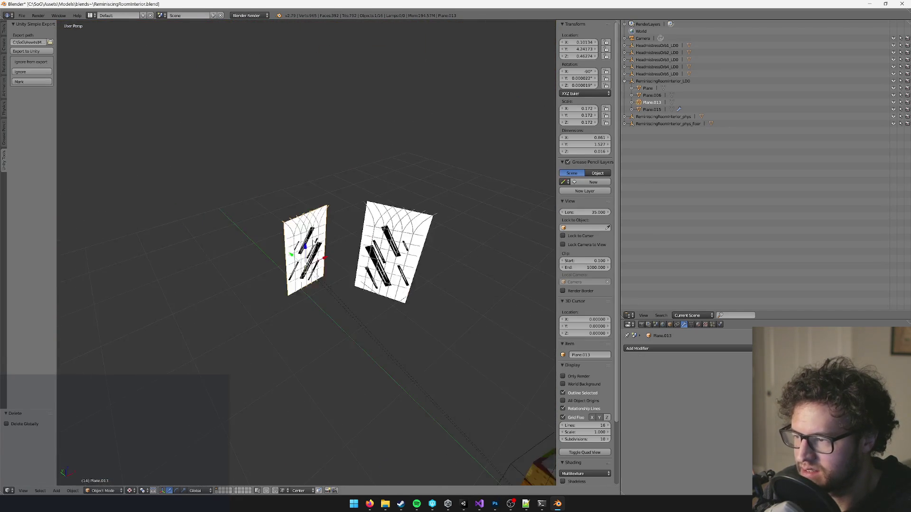
{"action": "key", "text": "KP_Divide"}
{"action": "key", "text": "KP_Divide"}
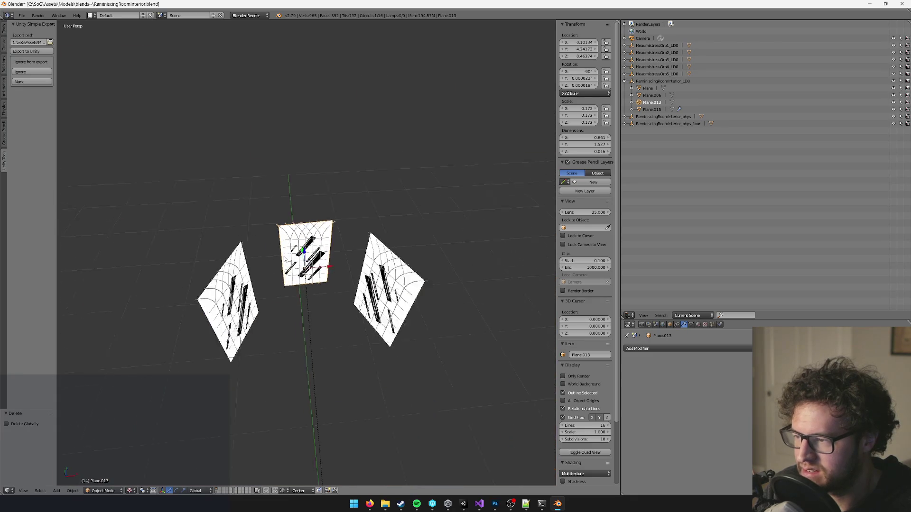
{"action": "scroll", "coordinate": [277, 261], "scroll_direction": "up", "scroll_amount": 4}
- In Edit Mode, select Plane.013's linked curved frame strip, then return to Object Mode
{"action": "key", "text": "Tab"}
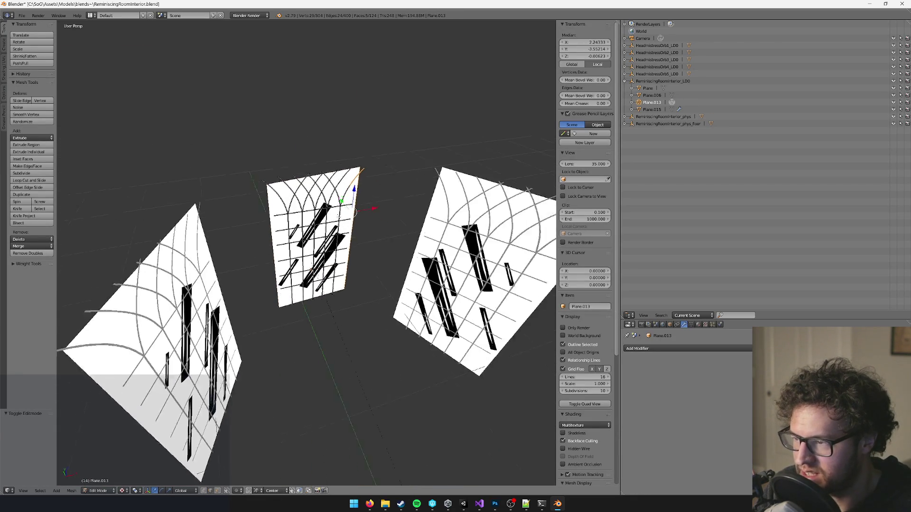
{"action": "scroll", "coordinate": [317, 228], "scroll_direction": "up", "scroll_amount": 3}
{"action": "mouse_move", "coordinate": [302, 223]}
{"action": "left_mouse_down"}
{"action": "mouse_move", "coordinate": [284, 190]}
{"action": "mouse_move", "coordinate": [244, 152]}
{"action": "left_mouse_up"}
{"action": "scroll", "coordinate": [243, 152], "scroll_direction": "up", "scroll_amount": 3}
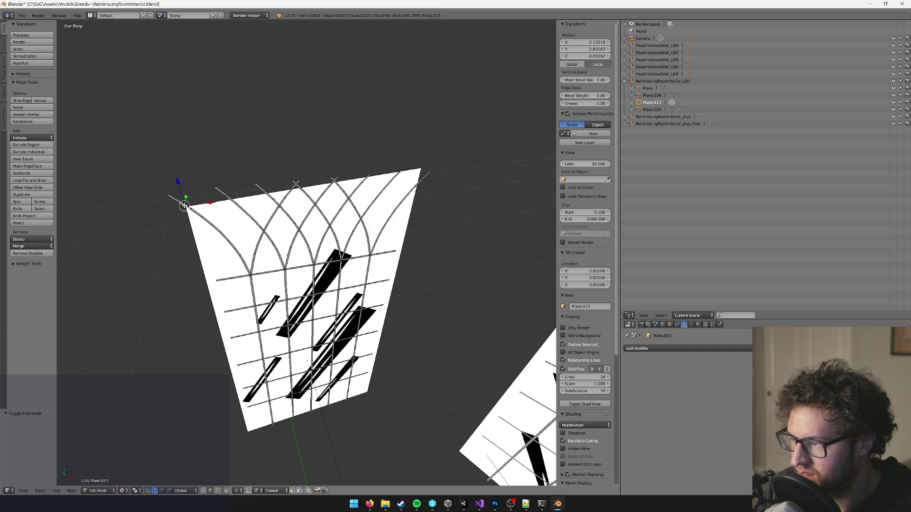
{"action": "key", "text": "ctrl+l"}
{"action": "scroll", "coordinate": [203, 196], "scroll_direction": "up", "scroll_amount": 3}
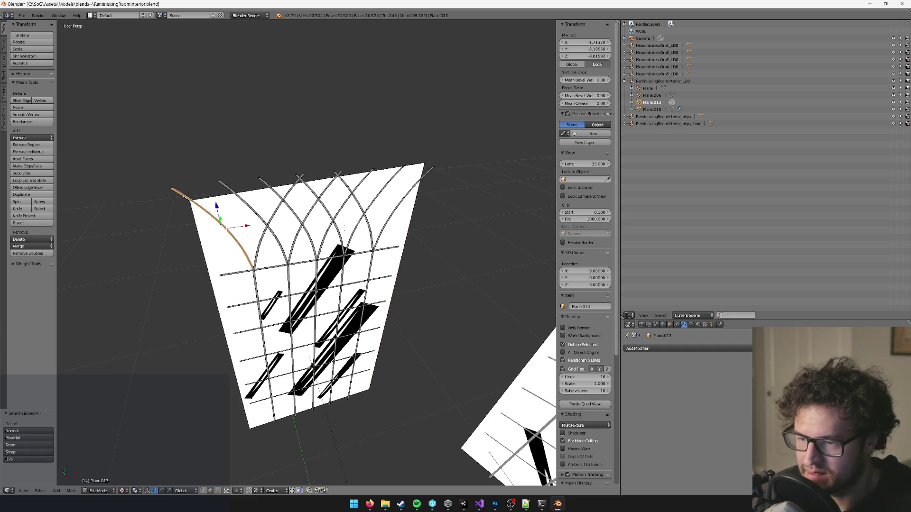
{"action": "key", "text": "Tab"}
{"action": "left_click", "coordinate": [692, 325]}
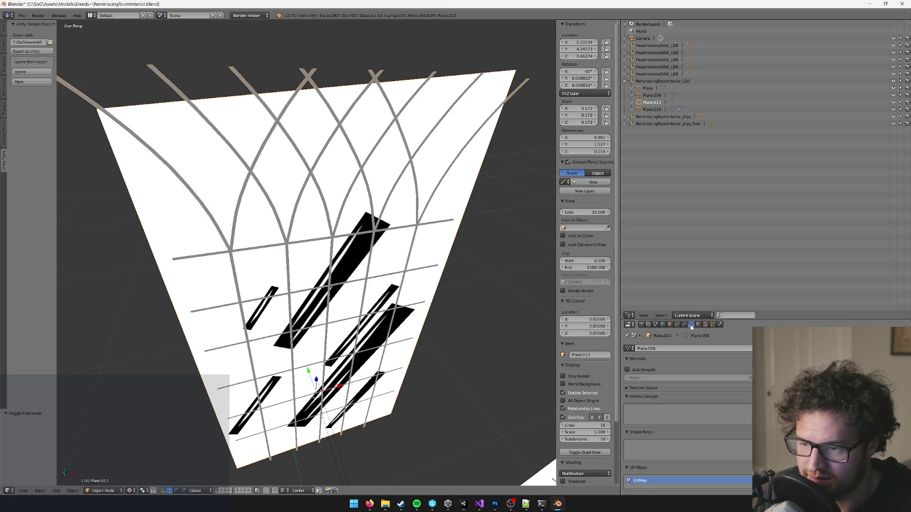
- Select Plane.013's frame faces using the ClarysOfficeTex material slot
{"action": "left_click", "coordinate": [698, 325]}
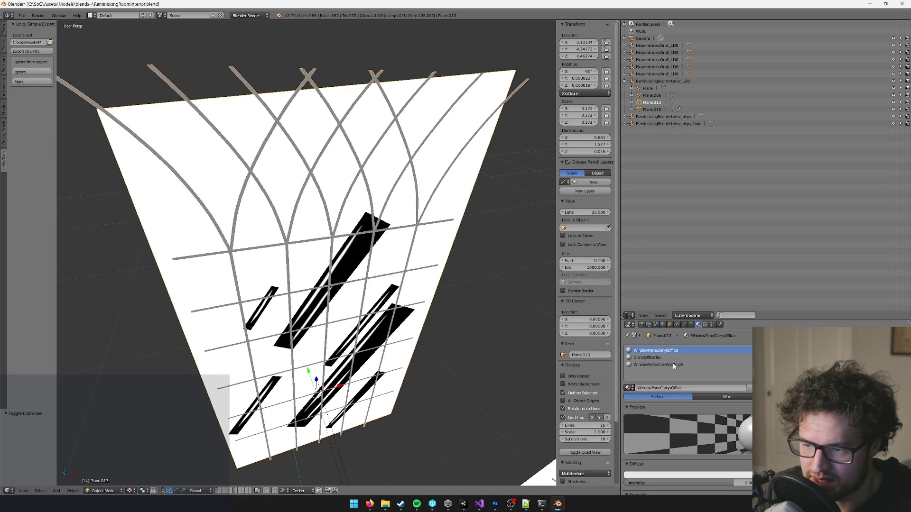
{"action": "key", "text": "Tab"}
{"action": "scroll", "coordinate": [350, 168], "scroll_direction": "down", "scroll_amount": 4}
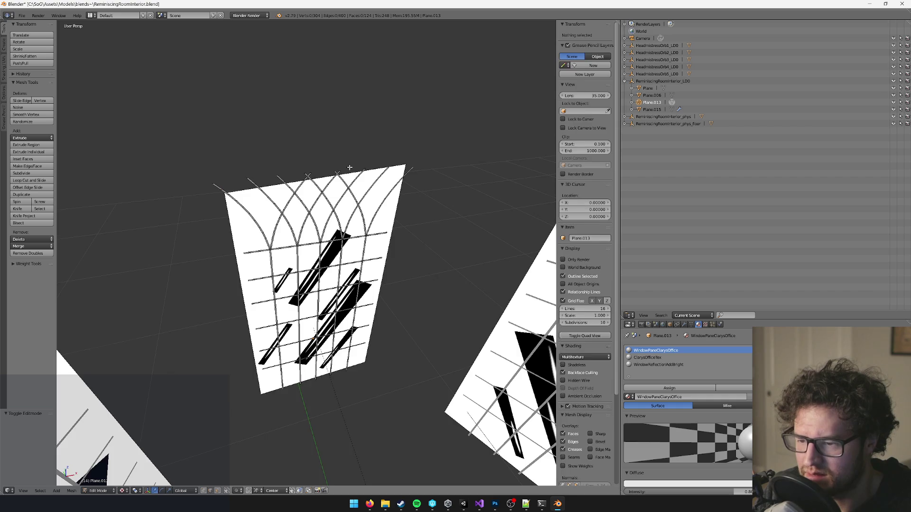
{"action": "scroll", "coordinate": [350, 168], "scroll_direction": "up", "scroll_amount": 4}
{"action": "left_click", "coordinate": [647, 358]}
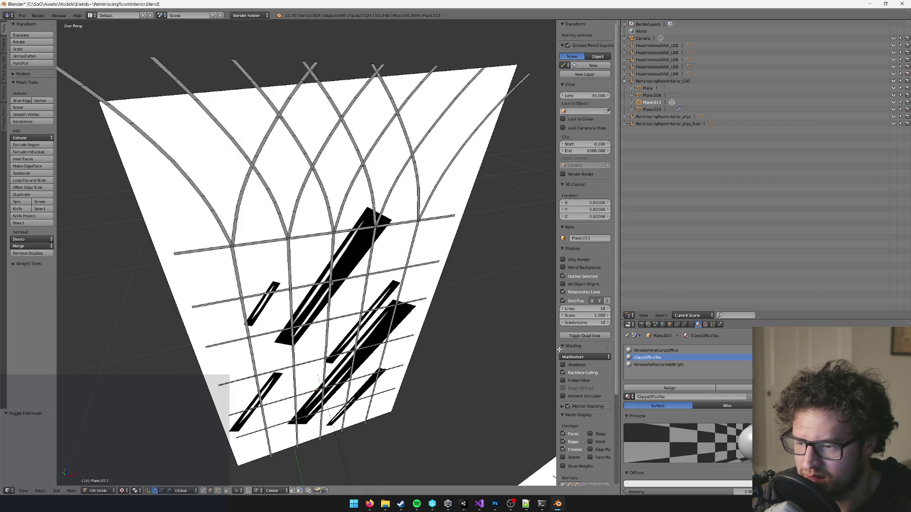
{"action": "left_click", "coordinate": [733, 388]}
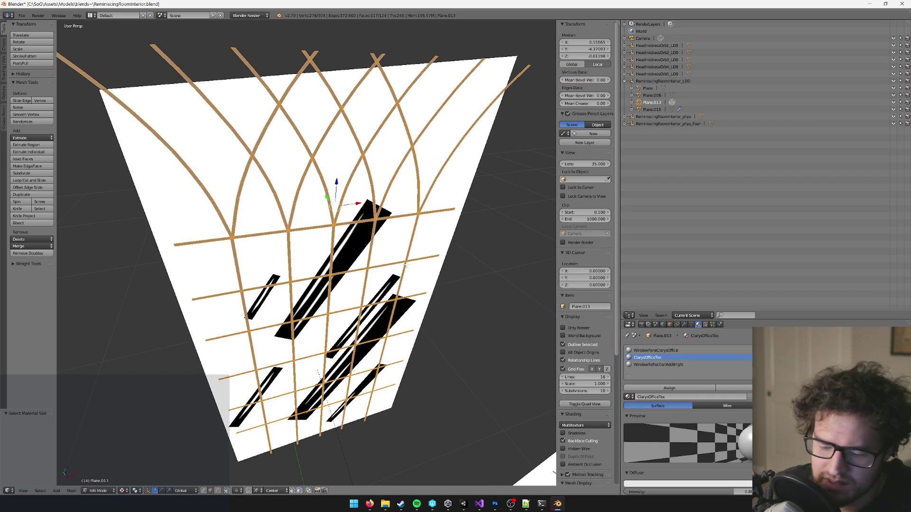
{"action": "key", "text": "Tab"}
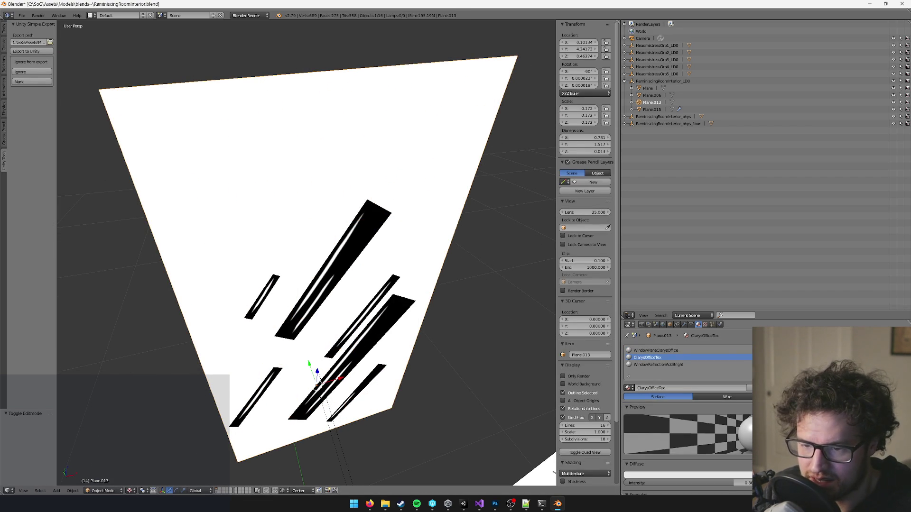
{"action": "scroll", "coordinate": [386, 270], "scroll_direction": "down", "scroll_amount": 3}
- Select Plane.015's ClarysOfficeTex frame faces and remove the ClarysOfficeTex material slot
{"action": "right_click", "coordinate": [351, 264], "text": "alt"}
{"action": "left_click", "coordinate": [351, 265]}
{"action": "key", "text": "Tab"}
{"action": "mouse_move", "coordinate": [484, 257]}
{"action": "left_mouse_down"}
{"action": "mouse_move", "coordinate": [303, 240]}
{"action": "mouse_move", "coordinate": [382, 211]}
{"action": "left_mouse_up"}
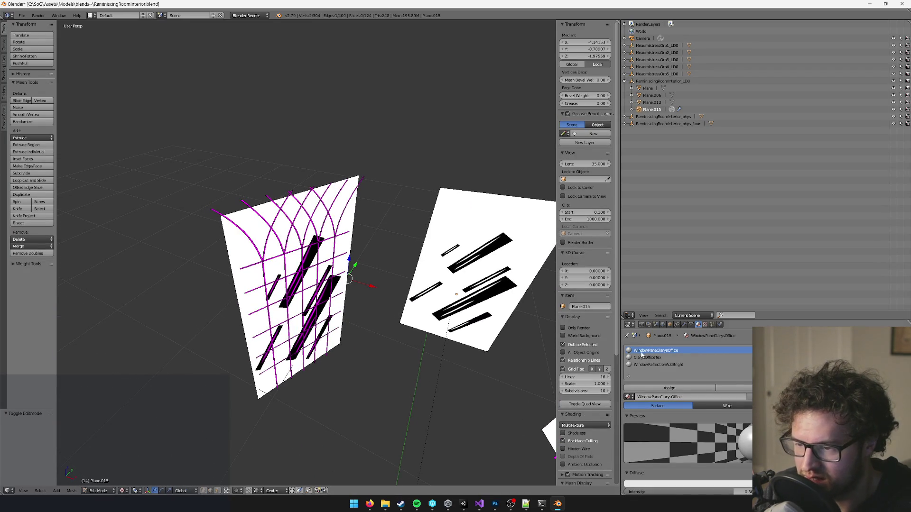
{"action": "left_click", "coordinate": [733, 388]}
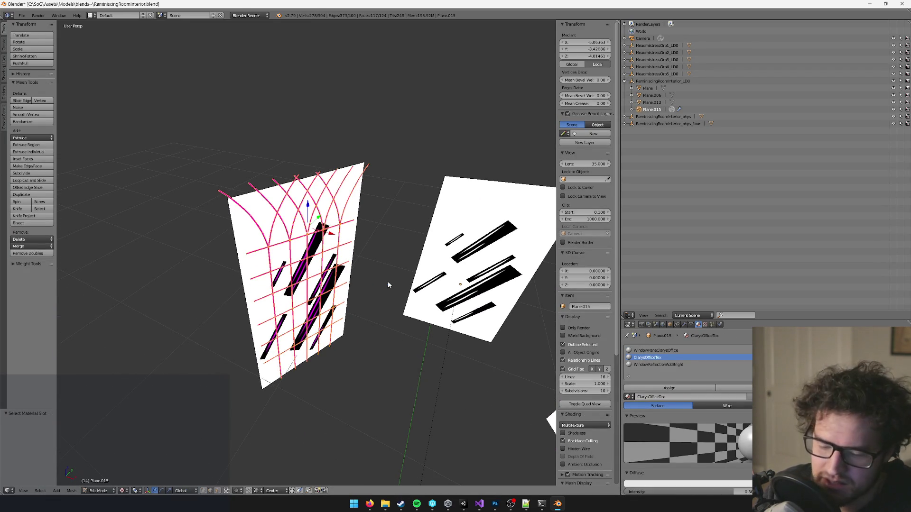
{"action": "key", "text": "Tab"}
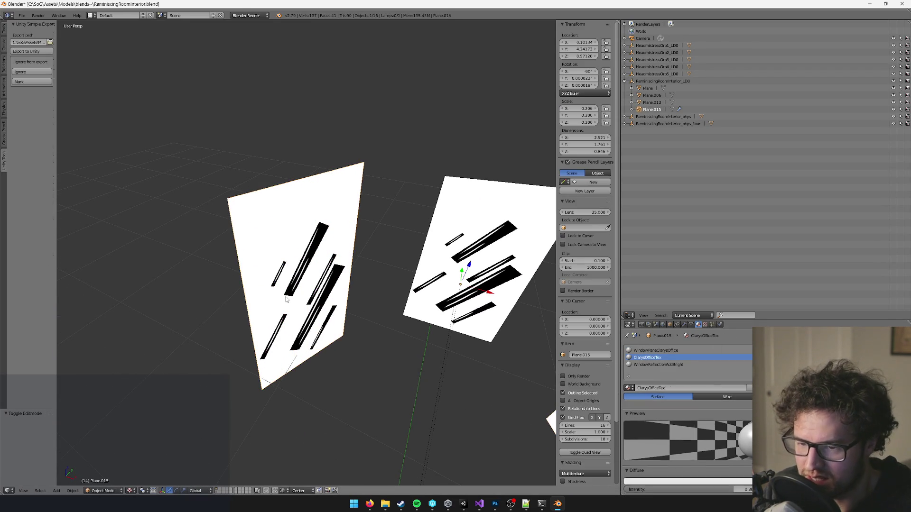
{"action": "left_click", "coordinate": [900, 359]}
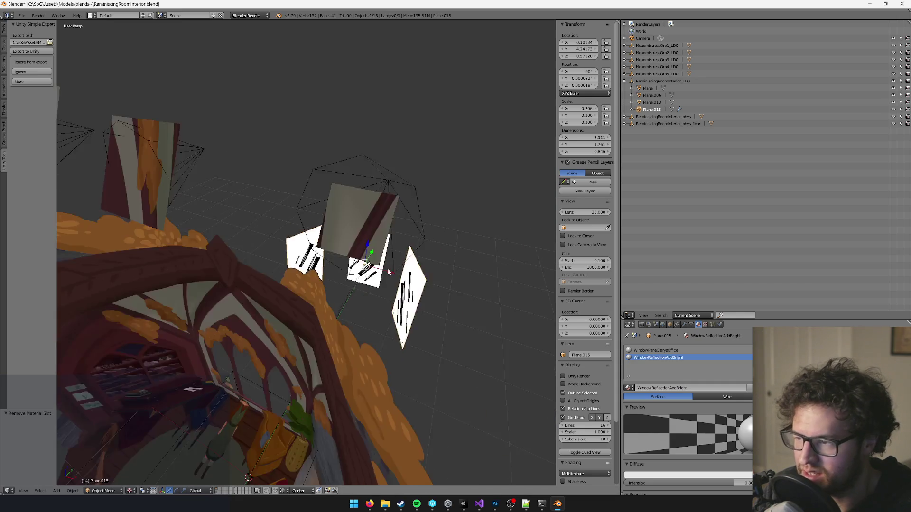
- Move Plane.013 to a new position in the room
{"action": "scroll", "coordinate": [409, 229], "scroll_direction": "down", "scroll_amount": 6}
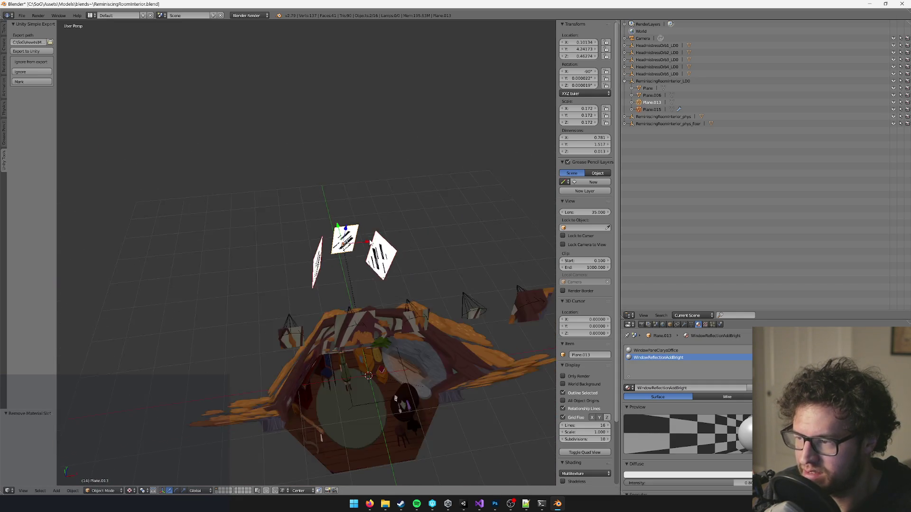
{"action": "key", "text": "g"}
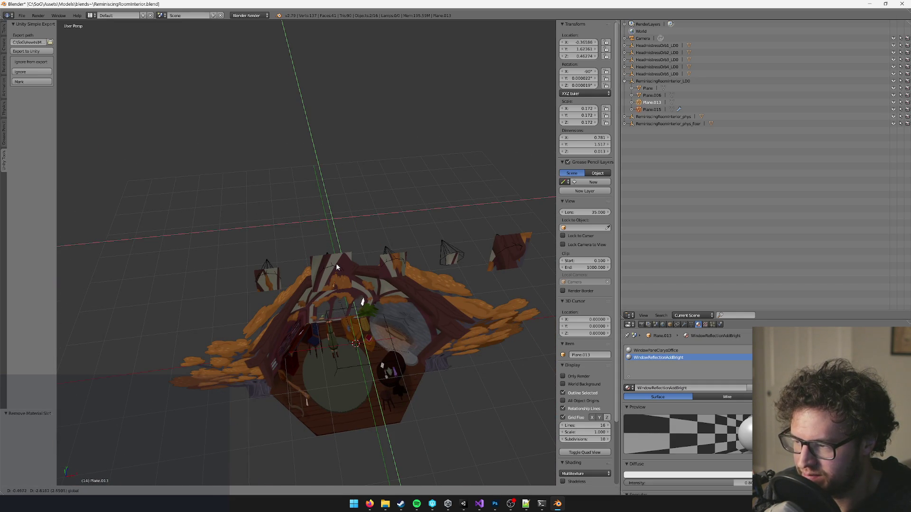
{"action": "left_click", "coordinate": [336, 267]}
{"action": "scroll", "coordinate": [355, 266], "scroll_direction": "up", "scroll_amount": 8}
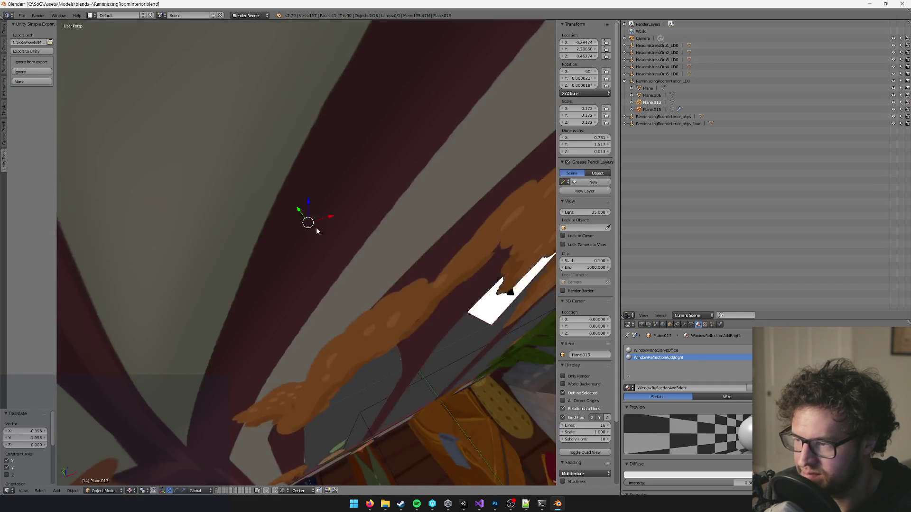
{"action": "scroll", "coordinate": [322, 232], "scroll_direction": "down", "scroll_amount": 6}
{"action": "scroll", "coordinate": [356, 248], "scroll_direction": "up", "scroll_amount": 5}
{"action": "scroll", "coordinate": [332, 284], "scroll_direction": "down", "scroll_amount": 5}
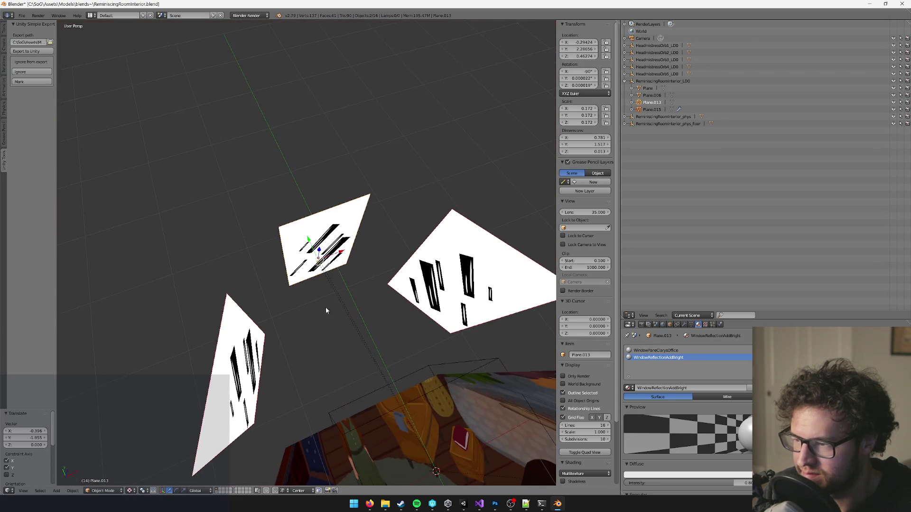
- Rotate part of Plane.015's mesh -62.6° around Z, then delete Plane.015
{"action": "key", "text": "Tab"}
{"action": "key", "text": "b"}
{"action": "left_click_drag", "start_coordinate": [102, 198], "coordinate": [306, 350]}
{"action": "key", "text": "z"}
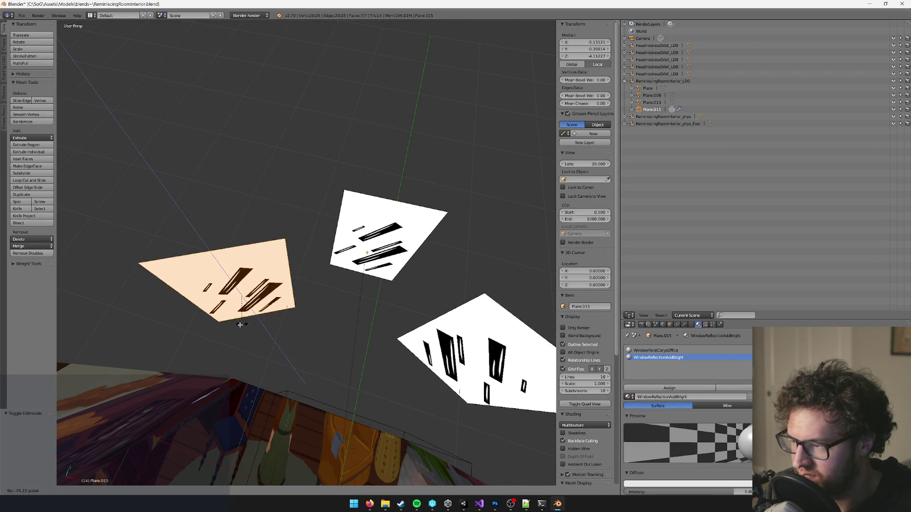
{"action": "left_click", "coordinate": [242, 281]}
{"action": "key", "text": "KP_4"}
{"action": "key", "text": "KP_4"}
{"action": "key", "text": "KP_4"}
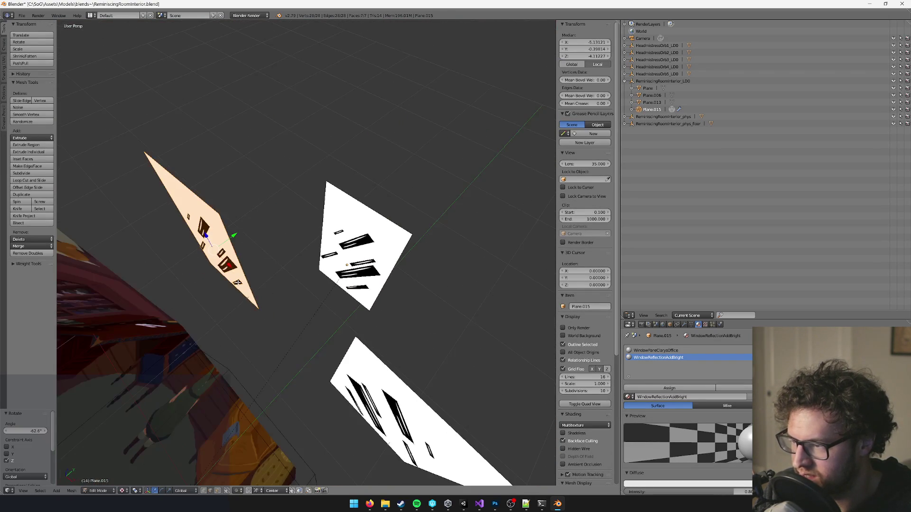
{"action": "key", "text": "Tab"}
{"action": "key", "text": "Delete"}
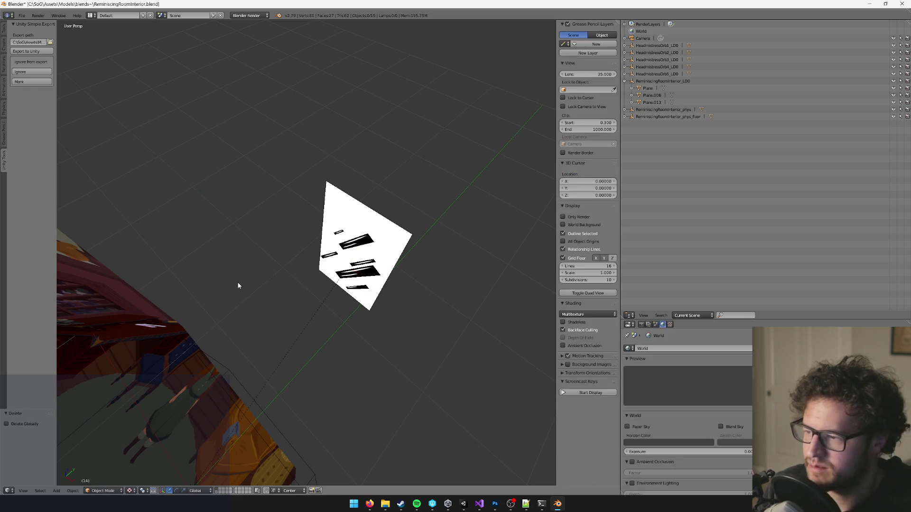
- Slide window plane Plane.013 along Y toward the room and raise it within the window opening
{"action": "right_click", "coordinate": [358, 250]}
{"action": "key", "text": "KP_4"}
{"action": "key", "text": "KP_4"}
{"action": "key", "text": "KP_4"}
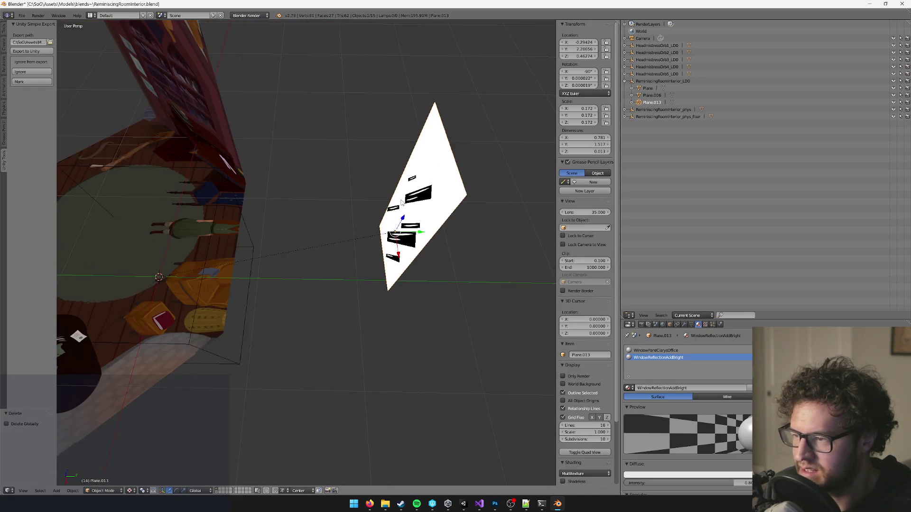
{"action": "left_click_drag", "start_coordinate": [417, 233], "coordinate": [265, 234]}
{"action": "key", "text": "KP_6"}
{"action": "key", "text": "KP_6"}
{"action": "scroll", "coordinate": [363, 227], "scroll_direction": "up", "scroll_amount": 4}
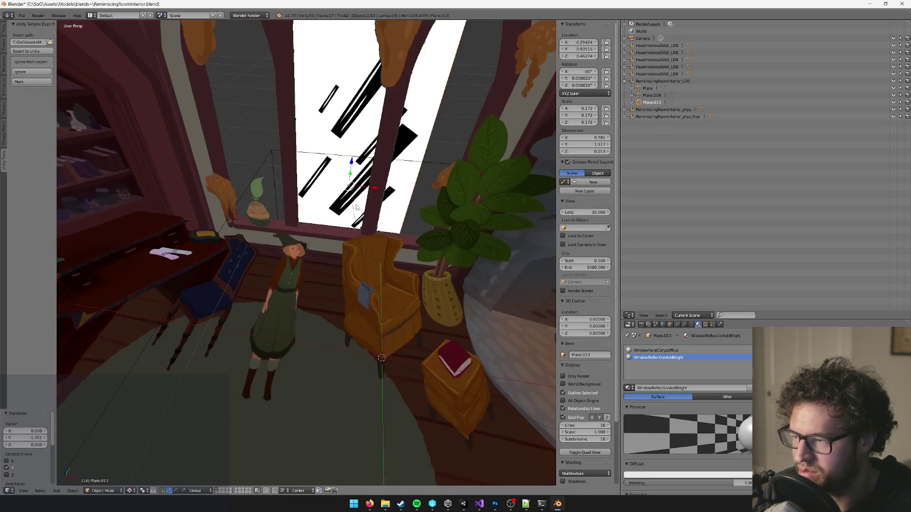
{"action": "key", "text": "KP_8"}
{"action": "key", "text": "g"}
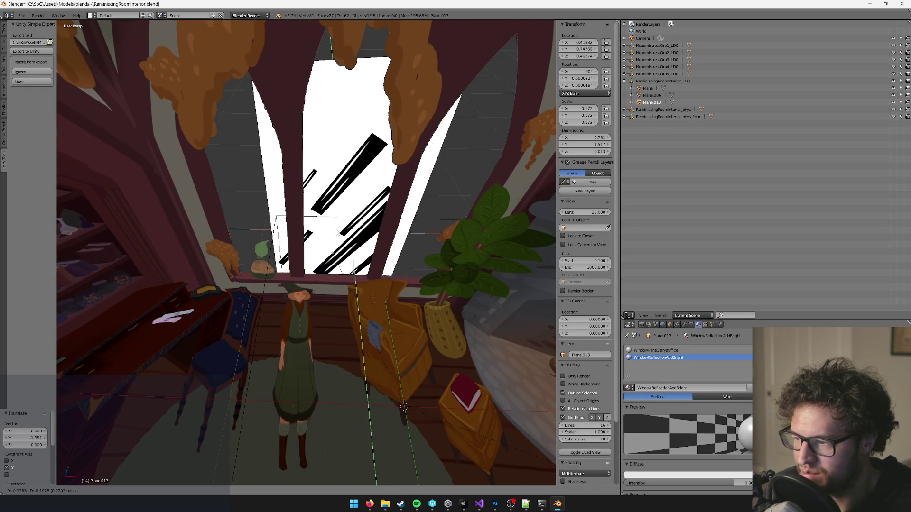
{"action": "left_click", "coordinate": [341, 228]}
{"action": "key", "text": "KP_8"}
{"action": "key", "text": "KP_8"}
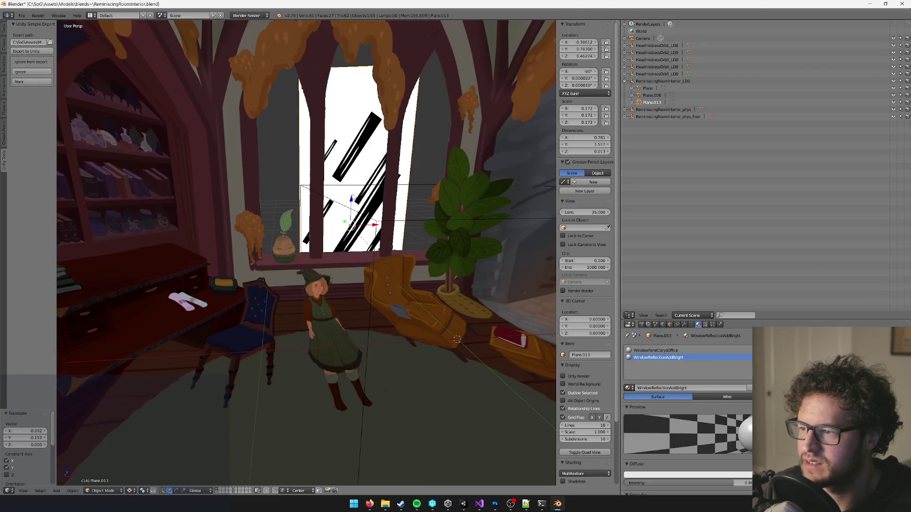
{"action": "key", "text": "g"}
{"action": "key", "text": "z"}
{"action": "left_click", "coordinate": [358, 195]}
- Shrink Plane.013 and flatten its top edge with a zero Z scale
{"action": "key", "text": "Tab"}
{"action": "key", "text": "KP_8"}
{"action": "key", "text": "KP_8"}
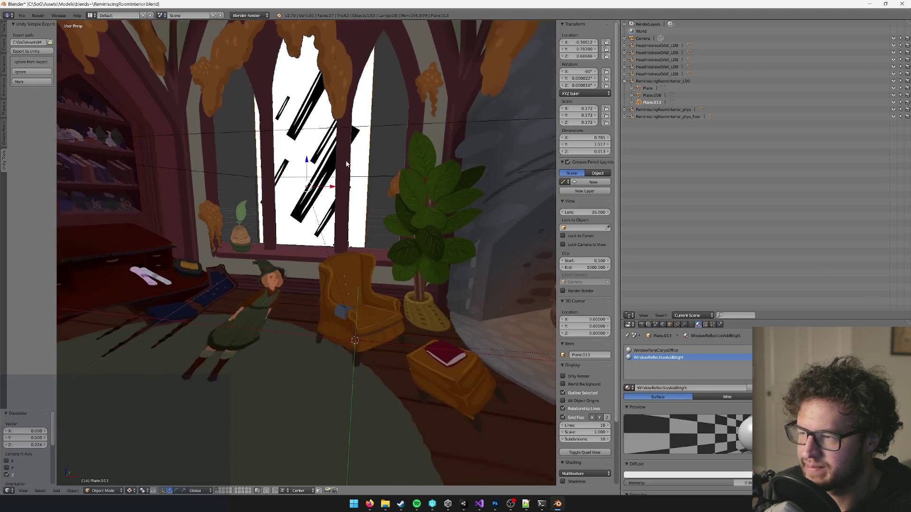
{"action": "key", "text": "KP_8"}
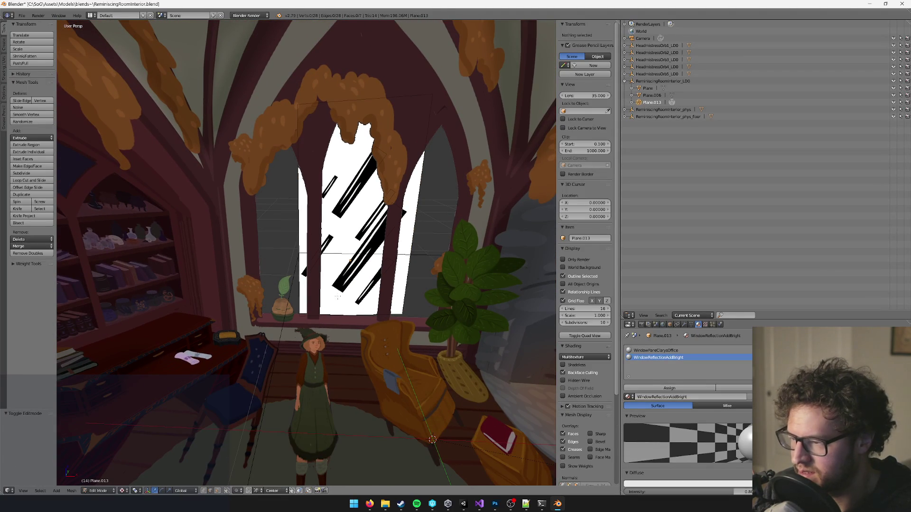
{"action": "key", "text": "Tab"}
{"action": "key", "text": "s"}
{"action": "left_click", "coordinate": [401, 252]}
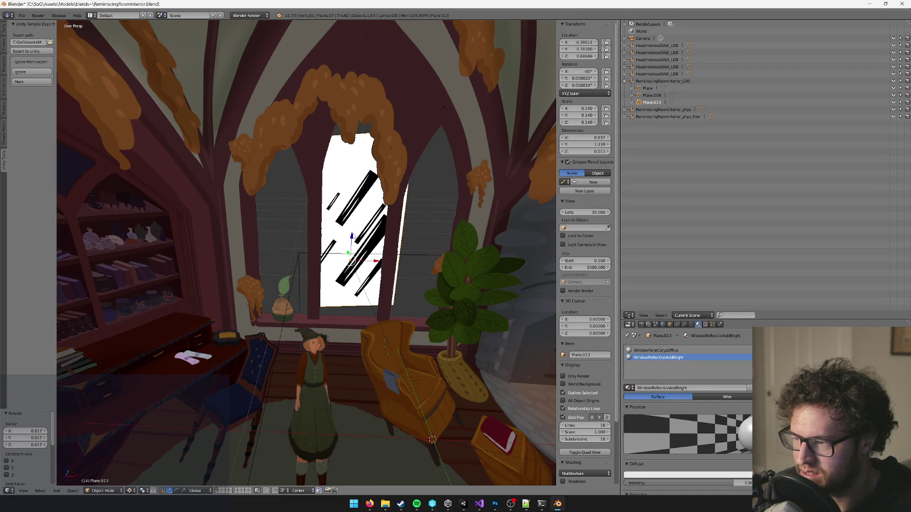
{"action": "key", "text": "Tab"}
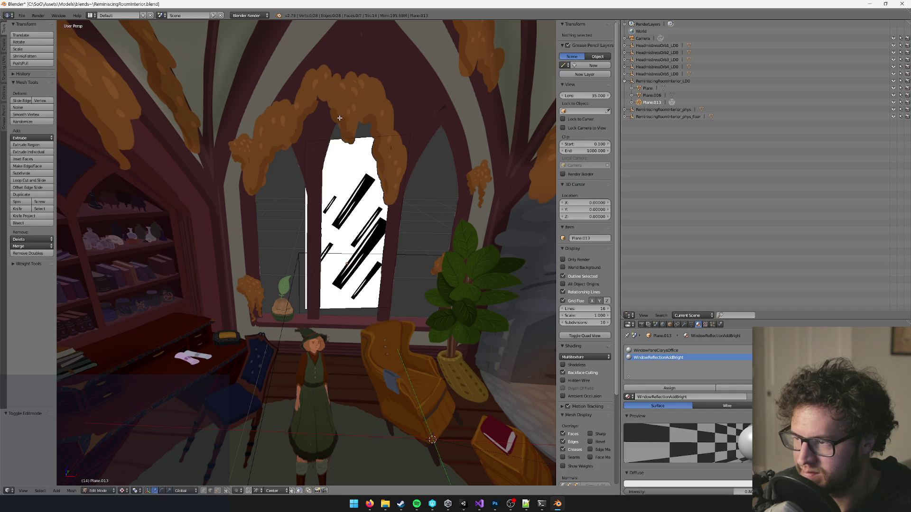
{"action": "right_click", "coordinate": [357, 138]}
{"action": "key", "text": "z"}
{"action": "key", "text": "0"}
{"action": "key", "text": "Return"}
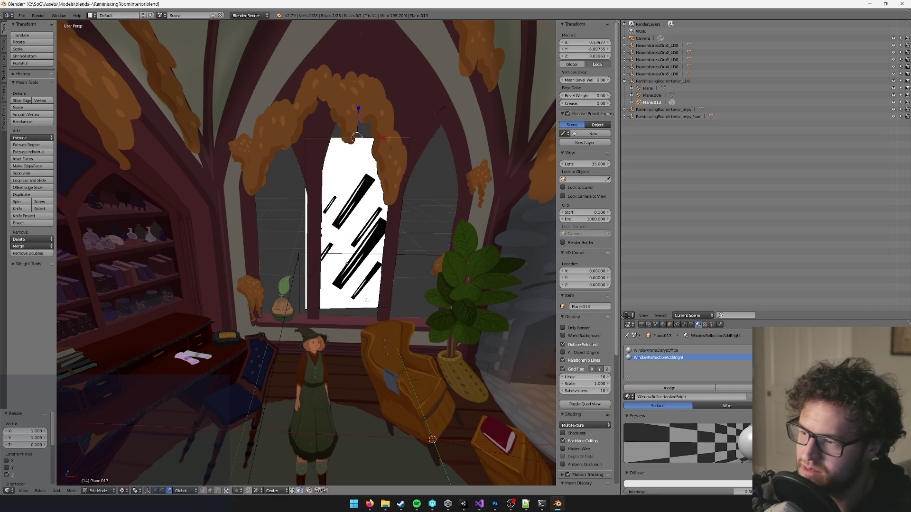
{"action": "key", "text": "KP_4"}
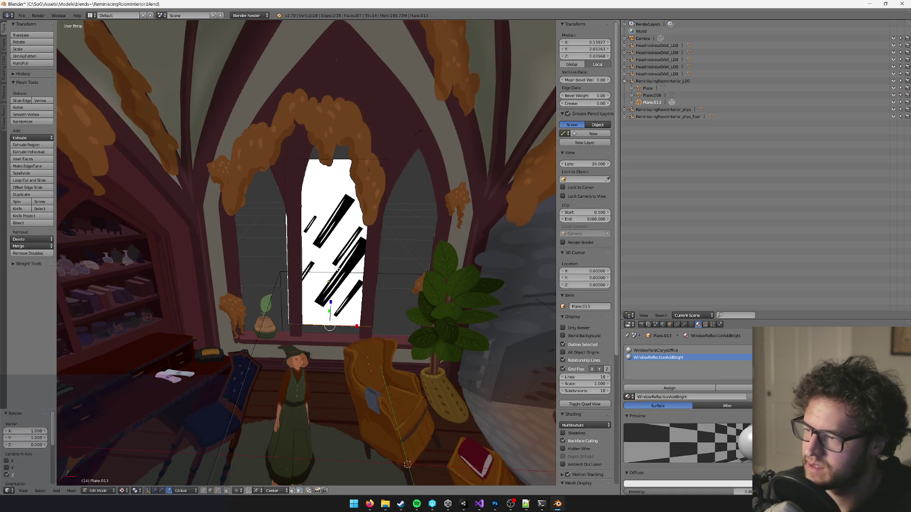
{"action": "key", "text": "Tab"}
{"action": "key", "text": "s"}
{"action": "left_click", "coordinate": [389, 236]}
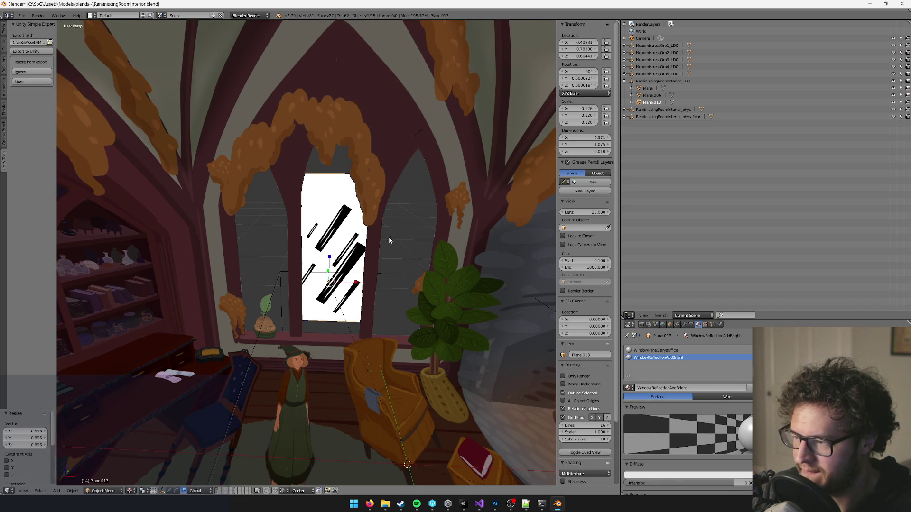
- Push the window plane slightly further back along Y in two small moves
{"action": "key", "text": "KP_4"}
{"action": "key", "text": "KP_4"}
{"action": "scroll", "coordinate": [392, 241], "scroll_direction": "up", "scroll_amount": 3}
{"action": "key", "text": "g"}
{"action": "key", "text": "y"}
{"action": "left_click", "coordinate": [239, 263]}
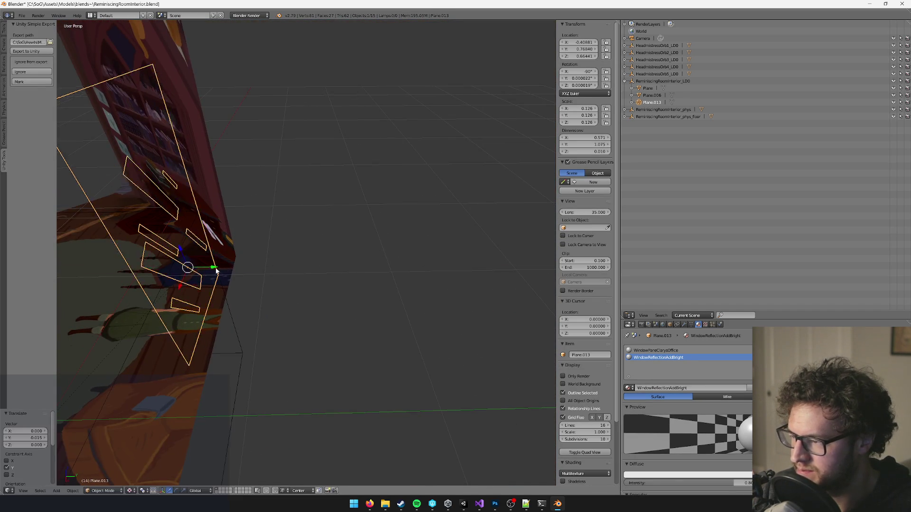
{"action": "scroll", "coordinate": [239, 263], "scroll_direction": "up", "scroll_amount": 3}
{"action": "key", "text": "g"}
{"action": "key", "text": "y"}
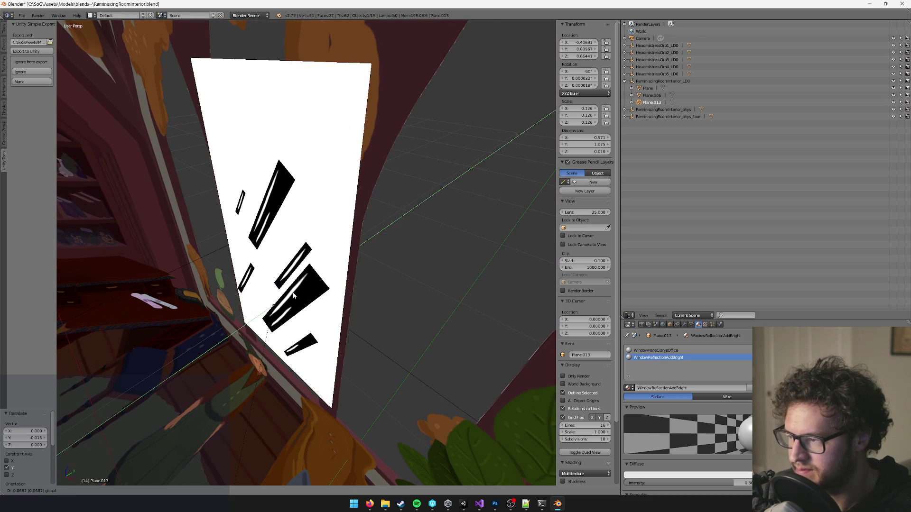
{"action": "left_click", "coordinate": [300, 294]}
{"action": "scroll", "coordinate": [322, 285], "scroll_direction": "down", "scroll_amount": 4}
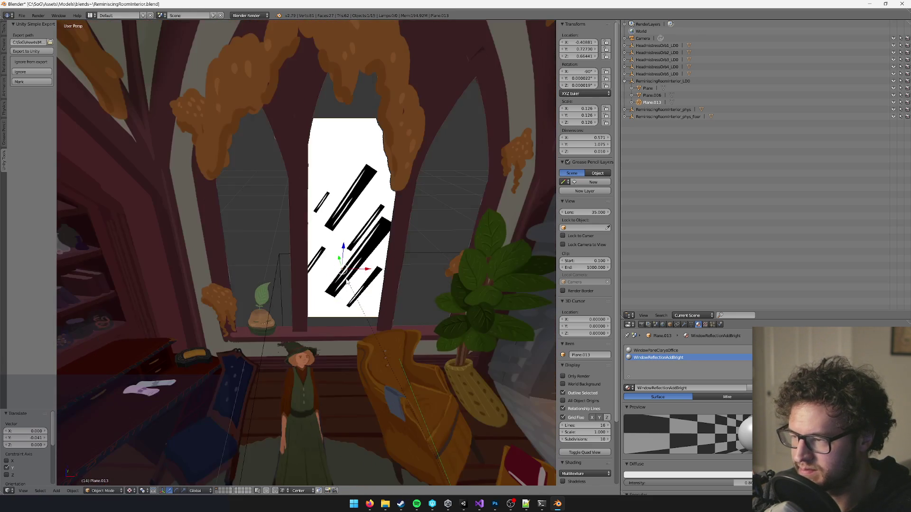
- Raise the plane's top edge to fill the arch, then duplicate the plane
{"action": "key", "text": "Tab"}
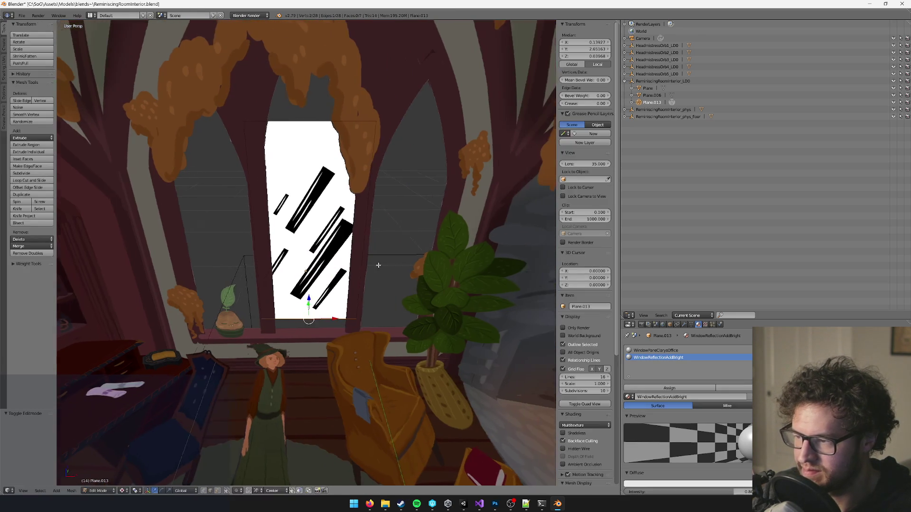
{"action": "right_click", "coordinate": [304, 110]}
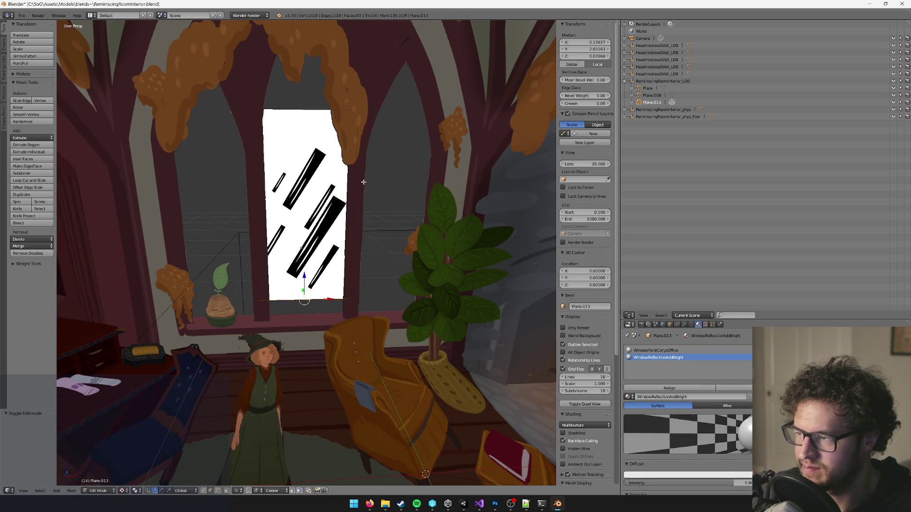
{"action": "scroll", "coordinate": [301, 114], "scroll_direction": "down", "scroll_amount": 3}
{"action": "left_click_drag", "start_coordinate": [303, 127], "coordinate": [301, 103]}
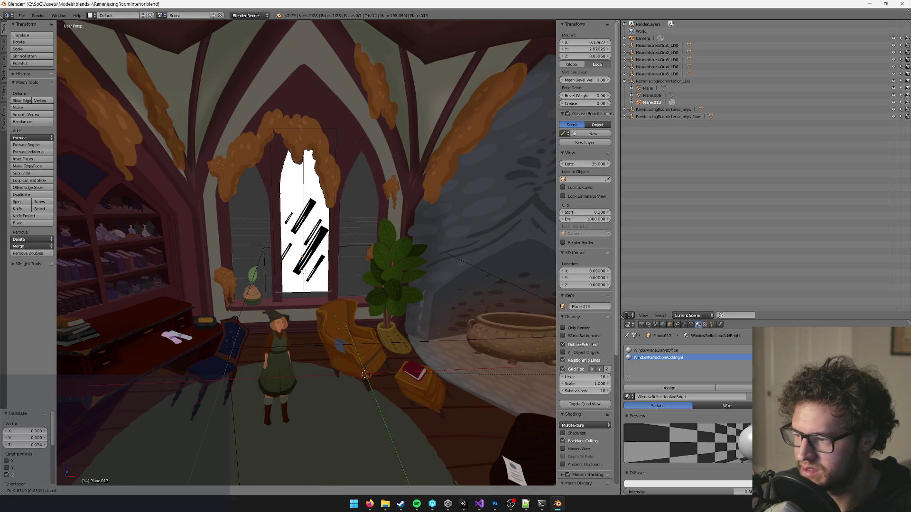
{"action": "key", "text": "Tab"}
{"action": "scroll", "coordinate": [357, 276], "scroll_direction": "up", "scroll_amount": 3}
{"action": "key", "text": "shift+d"}
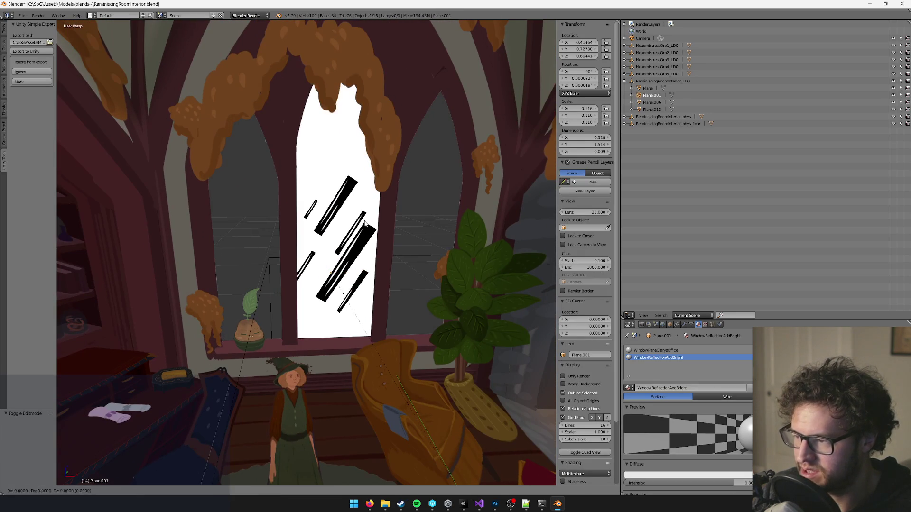
- Move Plane.001 along X into the left window and resize it to fit
{"action": "key", "text": "Escape"}
{"action": "key", "text": "g"}
{"action": "key", "text": "x"}
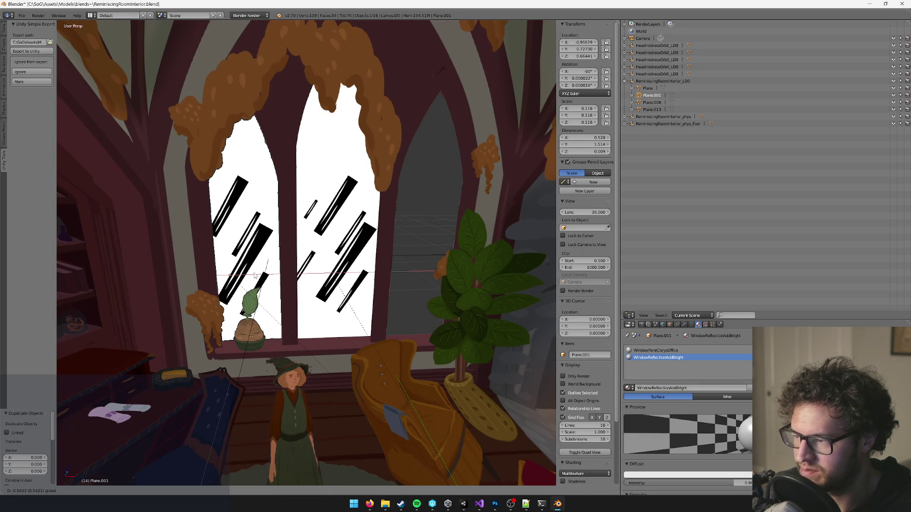
{"action": "left_click", "coordinate": [268, 277]}
{"action": "key", "text": "s"}
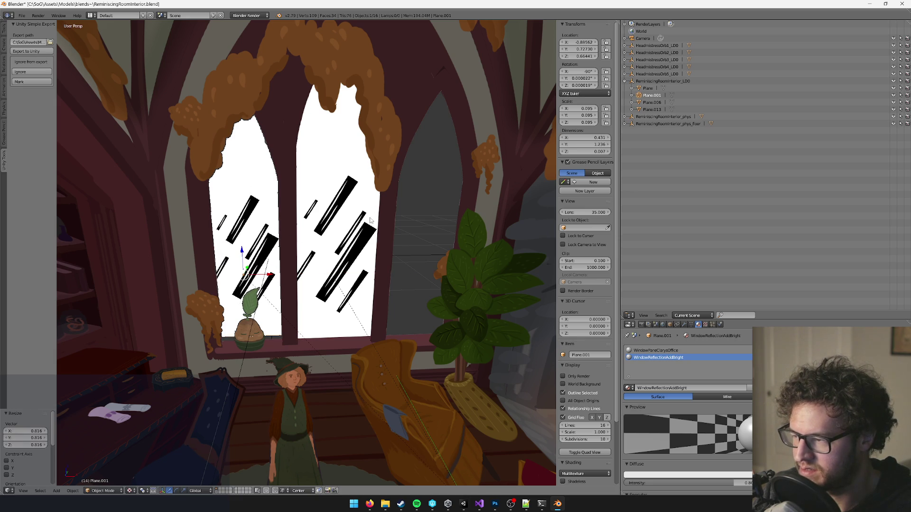
{"action": "key", "text": "s"}
{"action": "left_click", "coordinate": [377, 223]}
{"action": "key", "text": "g"}
{"action": "key", "text": "z"}
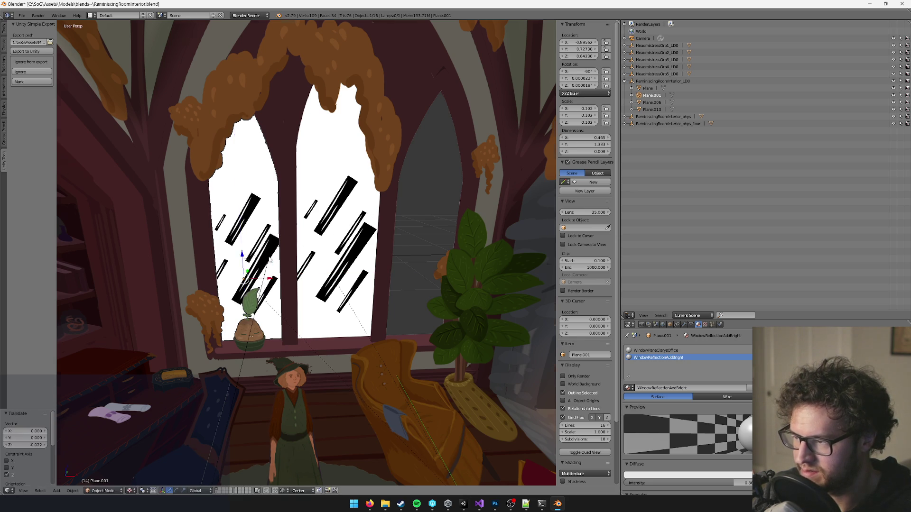
{"action": "scroll", "coordinate": [306, 251], "scroll_direction": "down", "scroll_amount": 5}
- Duplicate the left-window plane as Plane.002 and move it along X into the right window
{"action": "key", "text": "shift+d"}
{"action": "key", "text": "x"}
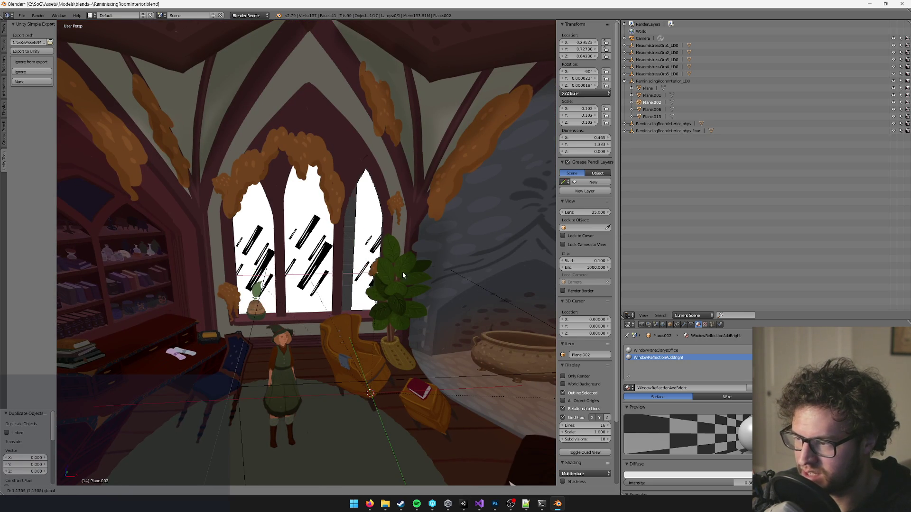
{"action": "left_click", "coordinate": [386, 272]}
{"action": "scroll", "coordinate": [379, 275], "scroll_direction": "down", "scroll_amount": 4}
{"action": "scroll", "coordinate": [374, 279], "scroll_direction": "up", "scroll_amount": 8}
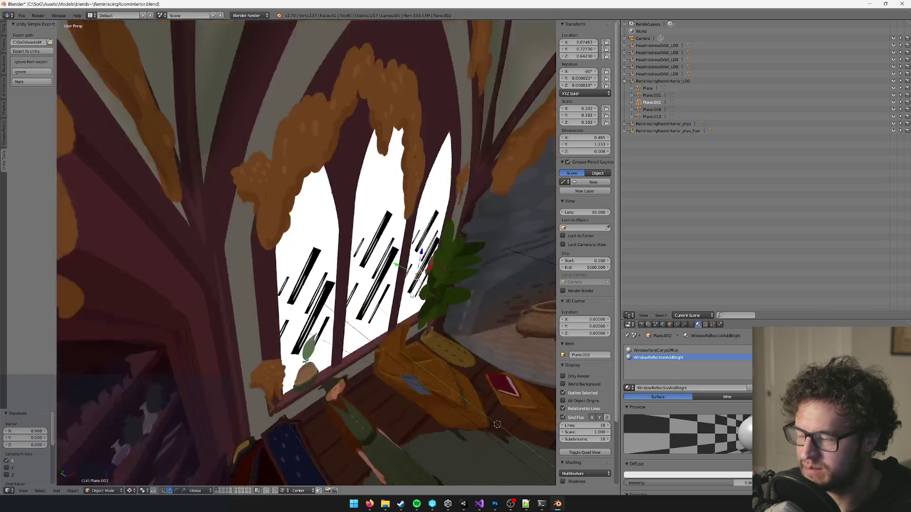
{"action": "scroll", "coordinate": [386, 289], "scroll_direction": "down", "scroll_amount": 5}
{"action": "scroll", "coordinate": [382, 282], "scroll_direction": "up", "scroll_amount": 6}
{"action": "scroll", "coordinate": [382, 282], "scroll_direction": "down", "scroll_amount": 6}
{"action": "key", "text": "Tab"}
{"action": "key", "text": "Tab"}
{"action": "scroll", "coordinate": [377, 279], "scroll_direction": "down", "scroll_amount": 3}
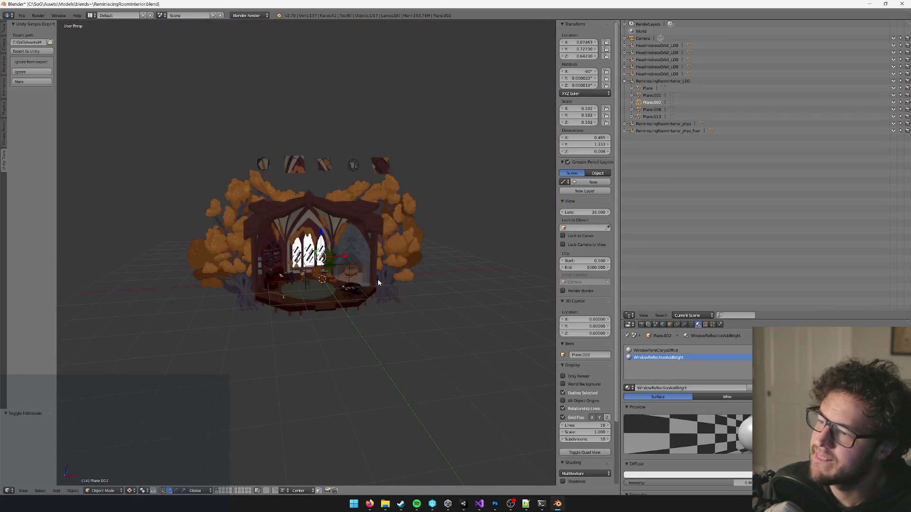
{"action": "scroll", "coordinate": [384, 290], "scroll_direction": "up", "scroll_amount": 8}
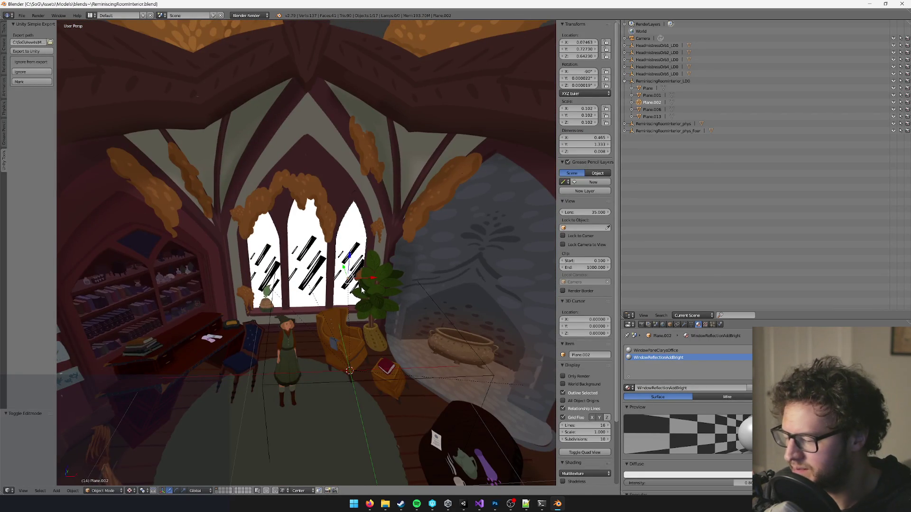
{"action": "key", "text": "ctrl+z"}
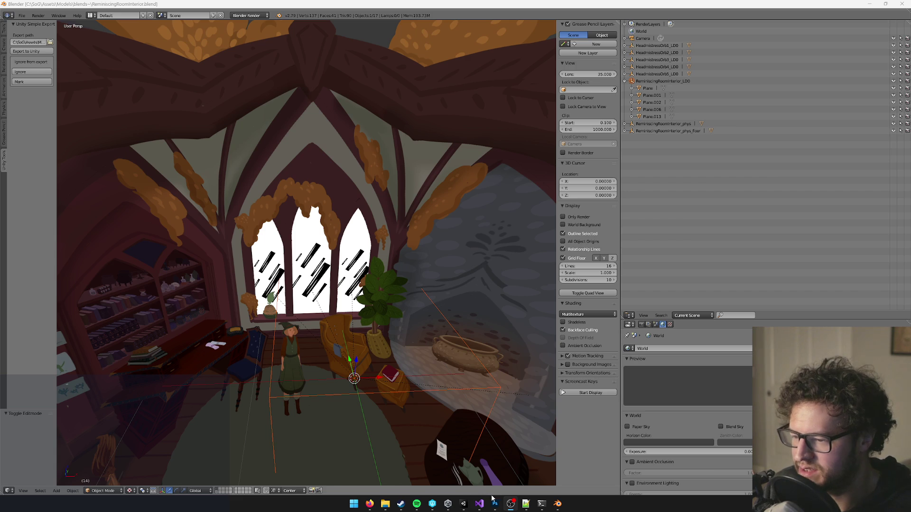
{"action": "left_click", "coordinate": [464, 505]}
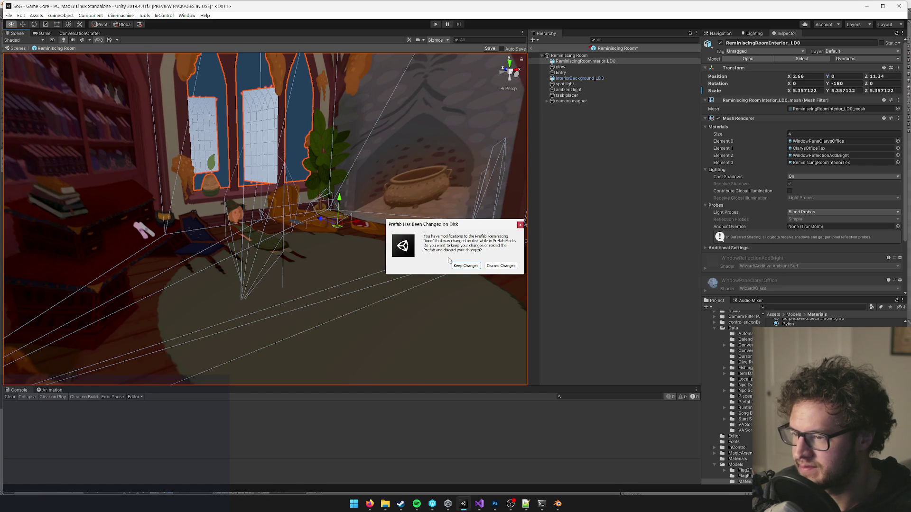
- Keep the Reminiscing Room prefab's on-disk changes and inspect the reflective windows in Scene and Game views
{"action": "left_click", "coordinate": [466, 266]}
{"action": "mouse_move", "coordinate": [354, 208]}
{"action": "left_mouse_down"}
{"action": "mouse_move", "coordinate": [341, 254]}
{"action": "mouse_move", "coordinate": [293, 260]}
{"action": "left_mouse_up"}
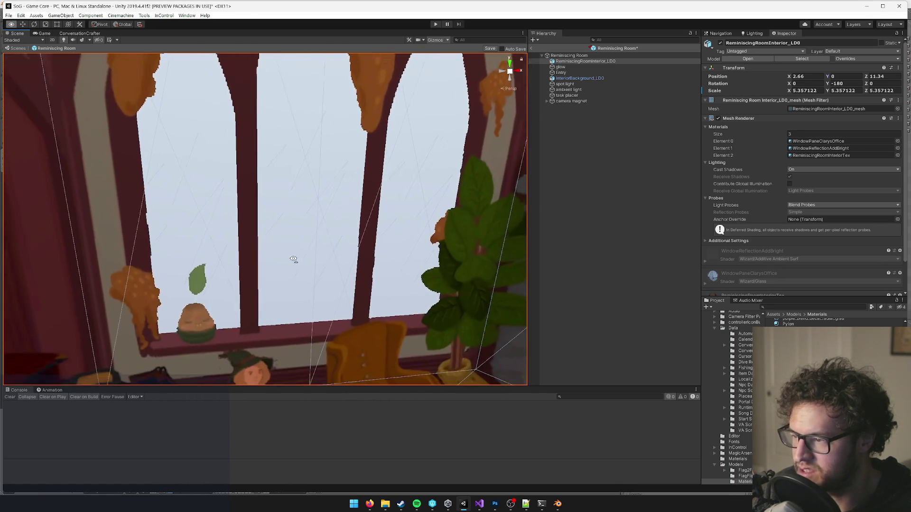
{"action": "left_click", "coordinate": [545, 193]}
{"action": "scroll", "coordinate": [258, 193], "scroll_direction": "down", "scroll_amount": 10}
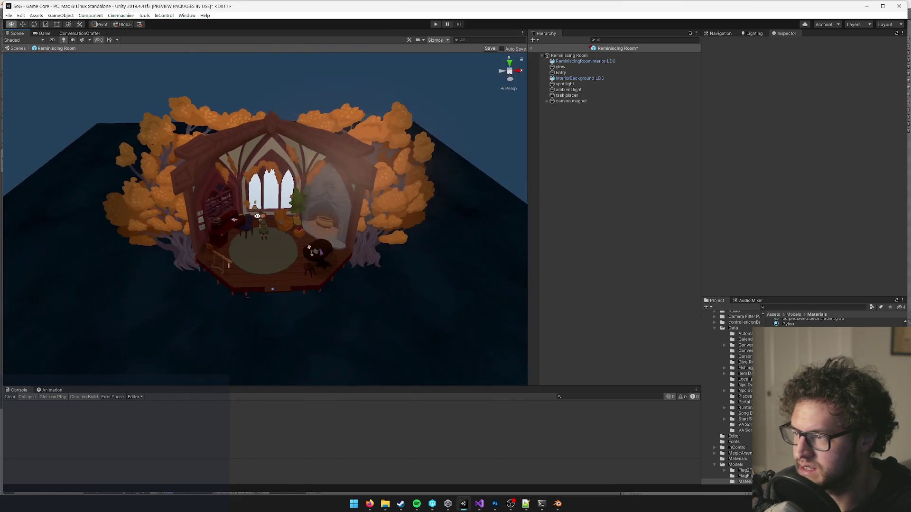
{"action": "scroll", "coordinate": [258, 216], "scroll_direction": "up", "scroll_amount": 10}
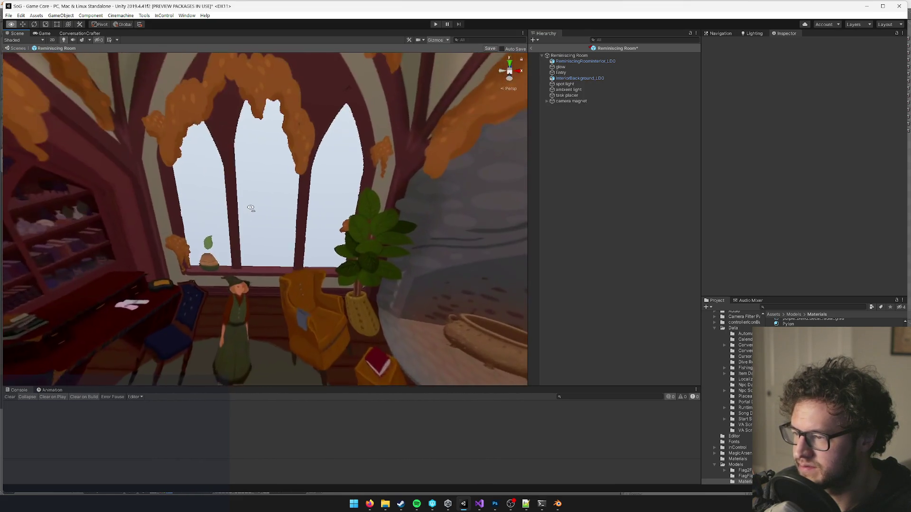
{"action": "scroll", "coordinate": [250, 208], "scroll_direction": "down", "scroll_amount": 10}
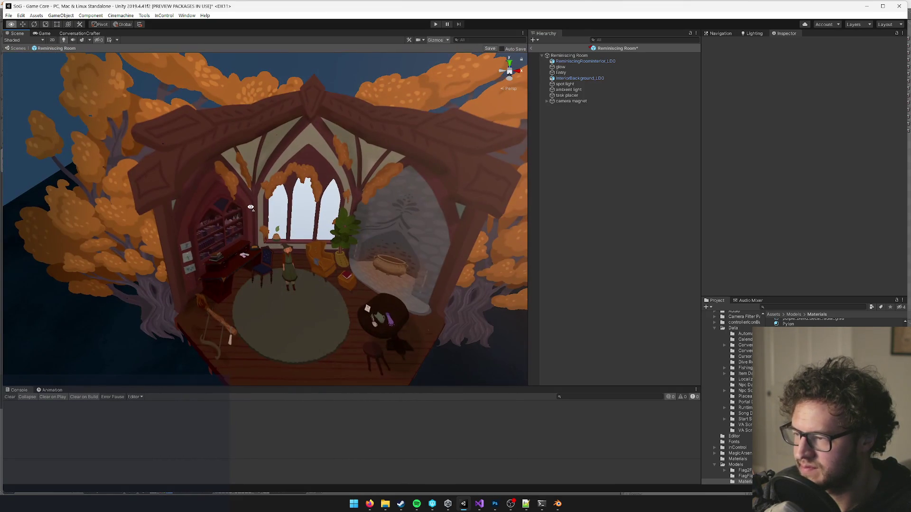
{"action": "left_click", "coordinate": [43, 34]}
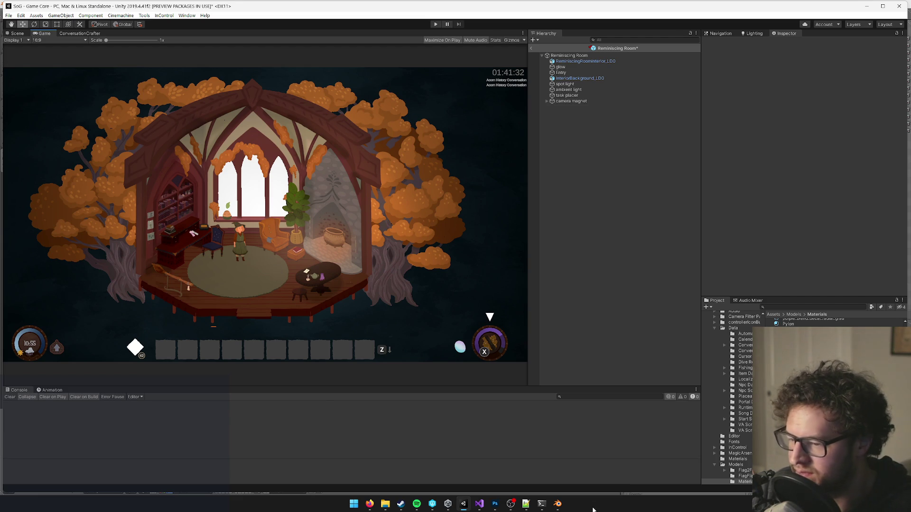
{"action": "left_click", "coordinate": [557, 504]}
{"action": "scroll", "coordinate": [325, 321], "scroll_direction": "down", "scroll_amount": 5}
{"action": "scroll", "coordinate": [264, 411], "scroll_direction": "up", "scroll_amount": 6}
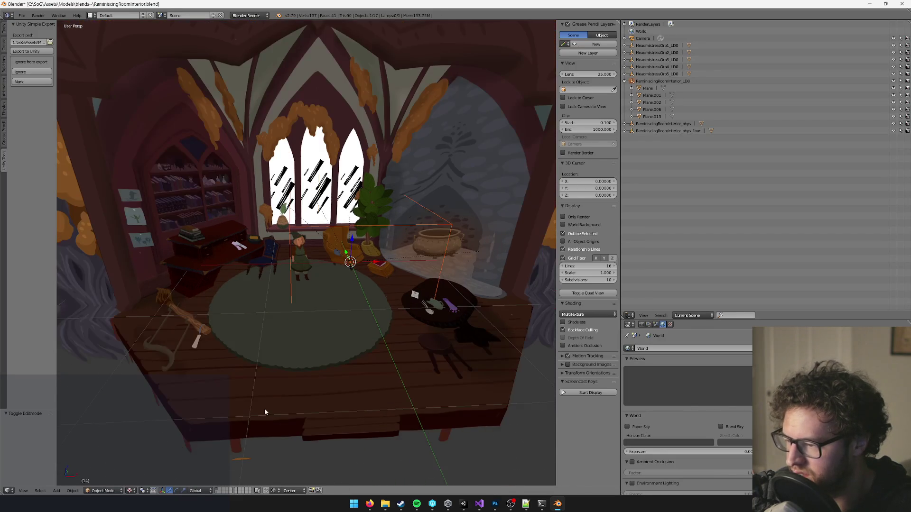
- Add an edge loop on the room's wall base and delete the loop of faces below it
{"action": "left_click_drag", "start_coordinate": [298, 387], "coordinate": [301, 339]}
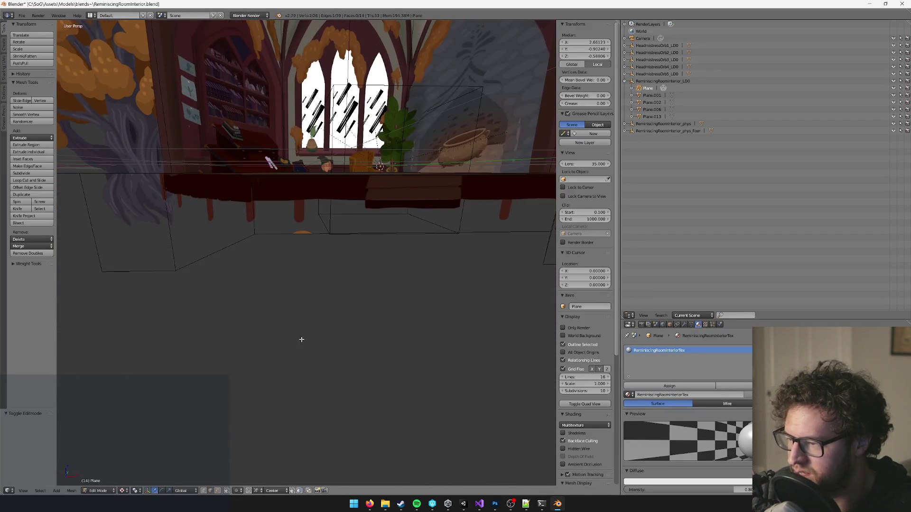
{"action": "left_click", "coordinate": [255, 246]}
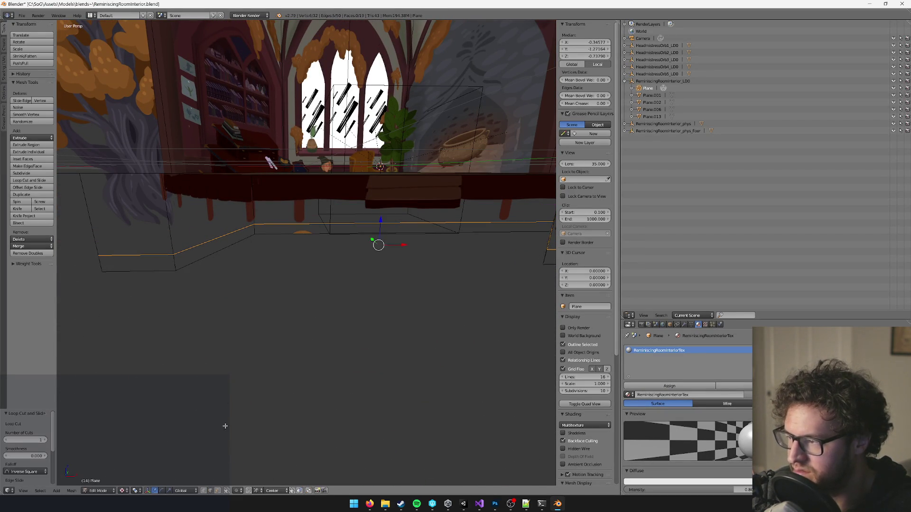
{"action": "key", "text": "a"}
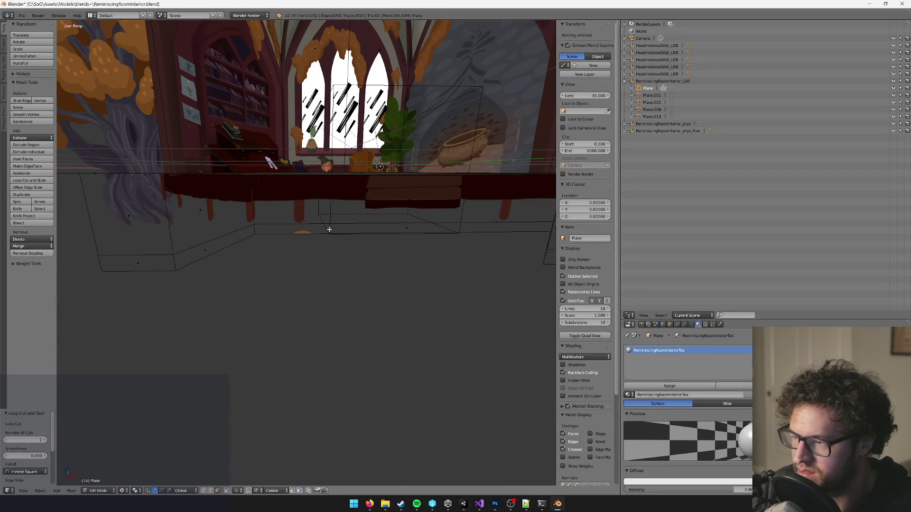
{"action": "right_click", "coordinate": [256, 230], "text": "alt"}
{"action": "left_click_drag", "start_coordinate": [255, 230], "coordinate": [209, 254]}
{"action": "key", "text": "x"}
{"action": "left_click", "coordinate": [205, 254]}
- Return to Object Mode and save the room file over itself
{"action": "key", "text": "Tab"}
{"action": "scroll", "coordinate": [228, 256], "scroll_direction": "down", "scroll_amount": 5}
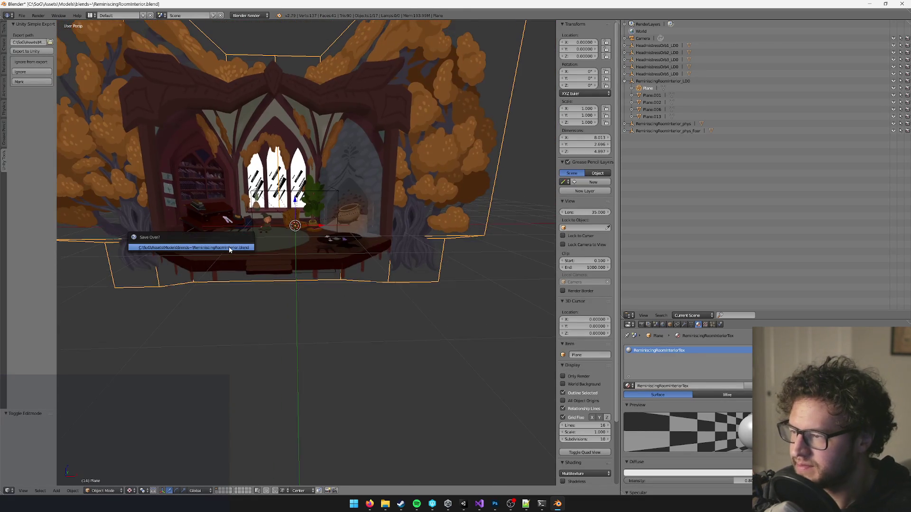
{"action": "scroll", "coordinate": [285, 269], "scroll_direction": "up", "scroll_amount": 2}
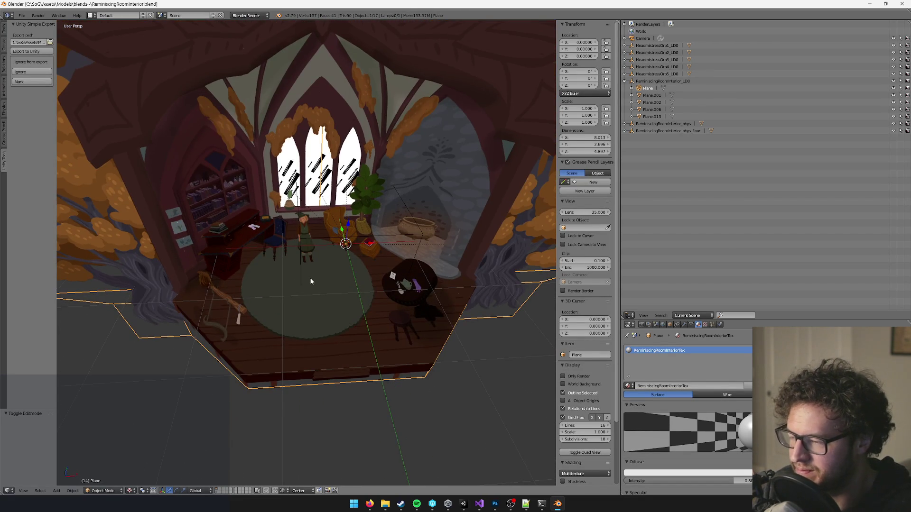
{"action": "scroll", "coordinate": [313, 278], "scroll_direction": "down", "scroll_amount": 2}
{"action": "key", "text": "ctrl+s"}
{"action": "key", "text": "alt+Tab"}
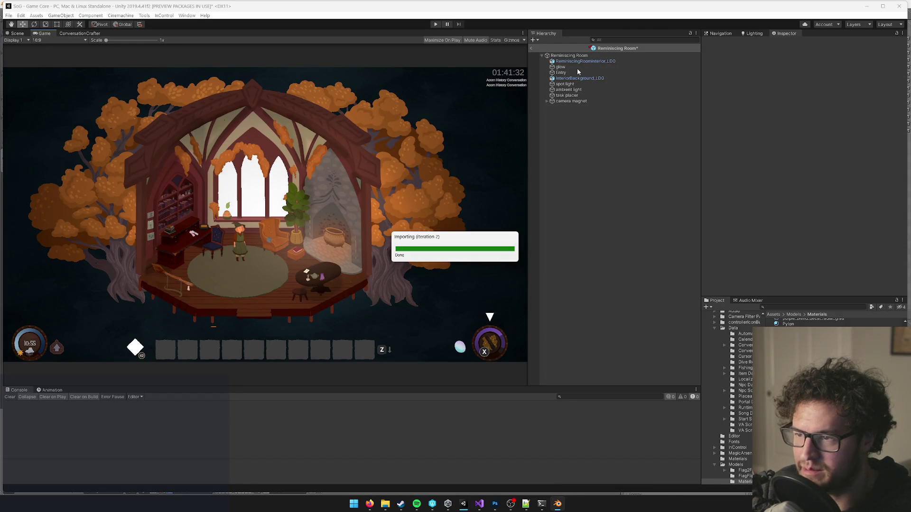
- Keep the prefab's on-disk changes and frame the camera magnet in the Scene view
{"action": "left_click", "coordinate": [471, 267]}
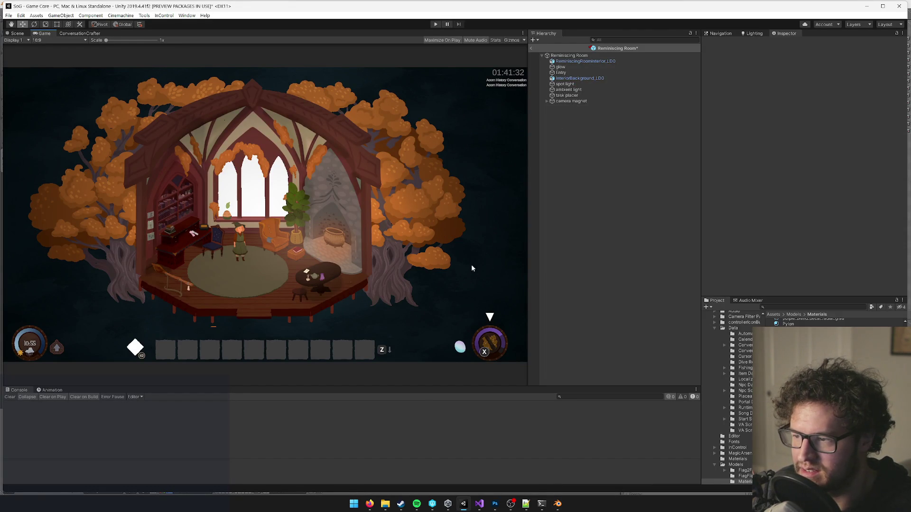
{"action": "left_click", "coordinate": [576, 102]}
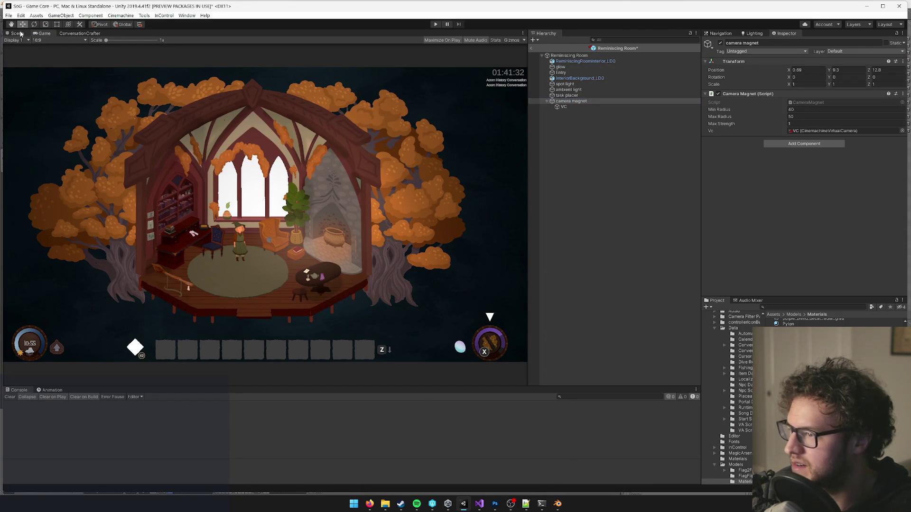
{"action": "left_click", "coordinate": [21, 34]}
{"action": "key", "text": "f"}
{"action": "key", "text": "f"}
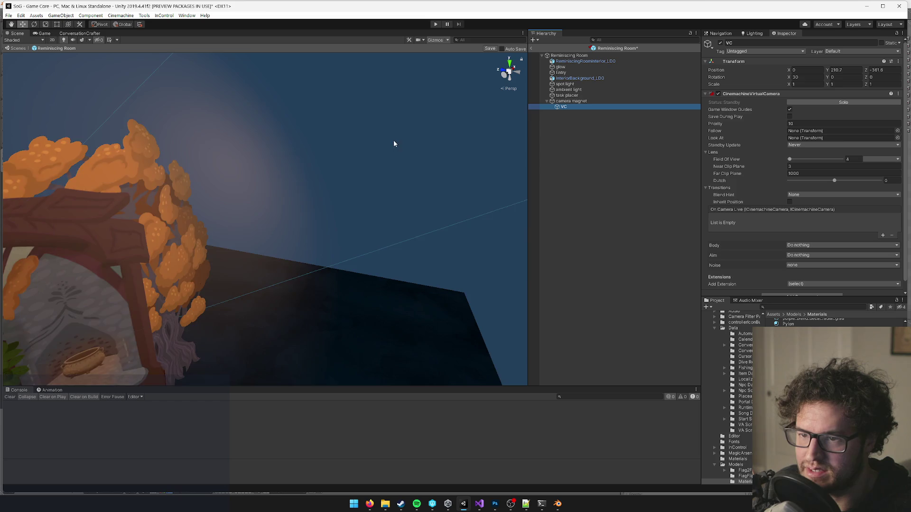
{"action": "mouse_move", "coordinate": [373, 158]}
{"action": "left_mouse_down"}
{"action": "mouse_move", "coordinate": [351, 158]}
{"action": "mouse_move", "coordinate": [417, 149]}
{"action": "mouse_move", "coordinate": [375, 169]}
{"action": "left_mouse_up"}
{"action": "key", "text": "f"}
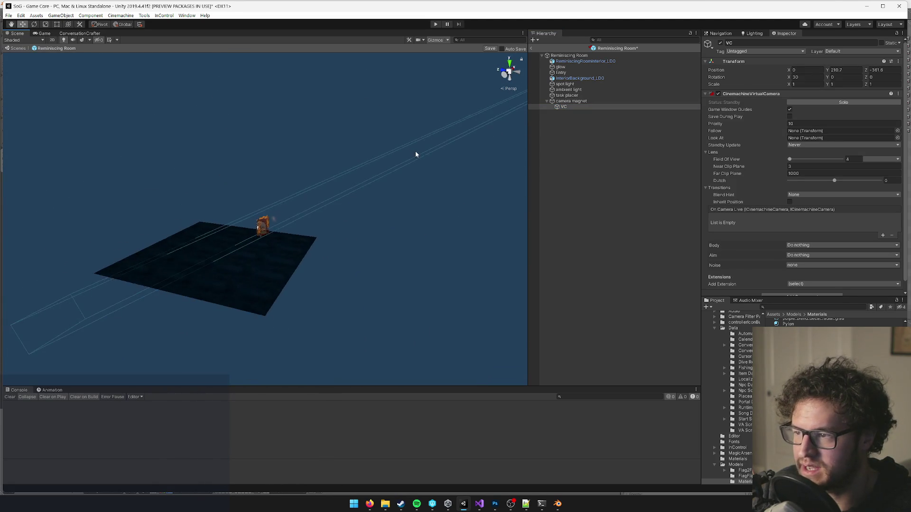
{"action": "mouse_move", "coordinate": [307, 213]}
{"action": "left_mouse_down"}
{"action": "mouse_move", "coordinate": [236, 186]}
{"action": "mouse_move", "coordinate": [281, 166]}
{"action": "mouse_move", "coordinate": [266, 165]}
{"action": "mouse_move", "coordinate": [138, 37]}
{"action": "left_mouse_up"}
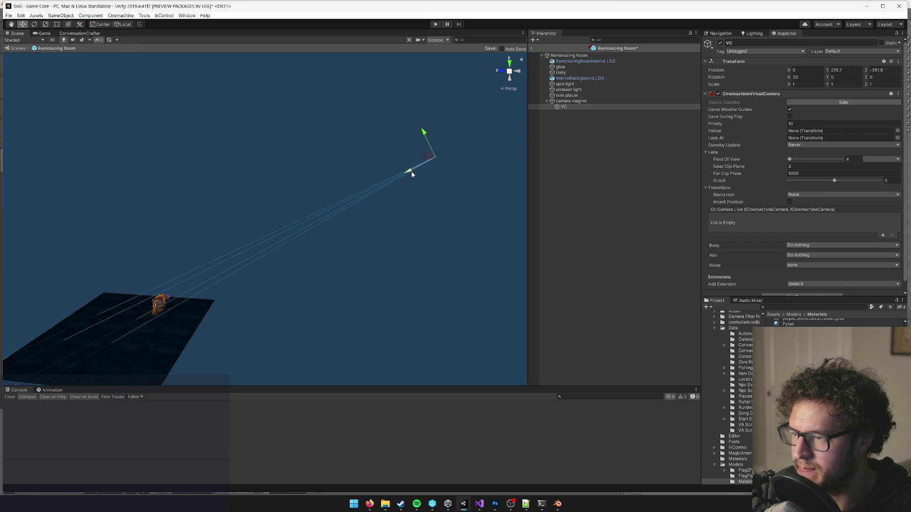
{"action": "left_click_drag", "start_coordinate": [427, 169], "coordinate": [278, 191]}
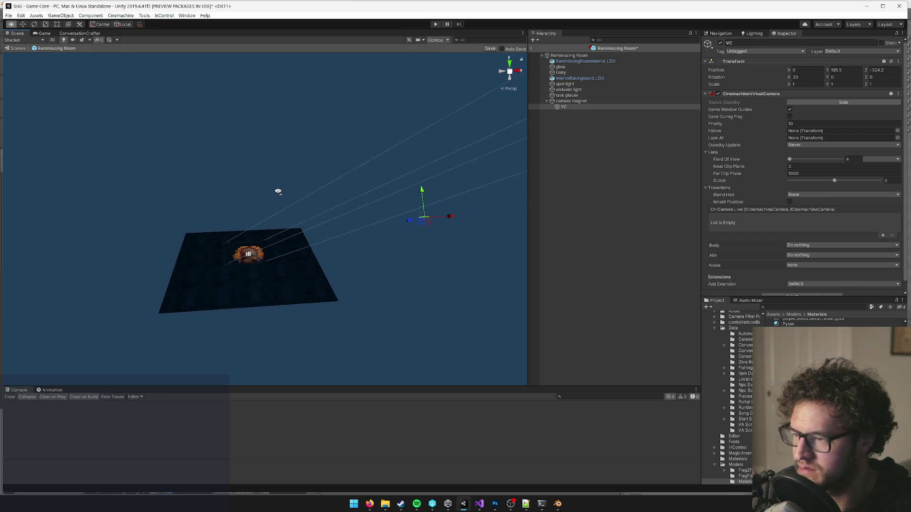
- Lower the camera magnet to floor level with its Y gizmo and save the prefab
{"action": "left_click", "coordinate": [568, 103]}
{"action": "left_click_drag", "start_coordinate": [286, 266], "coordinate": [291, 262]}
{"action": "left_click", "coordinate": [565, 107]}
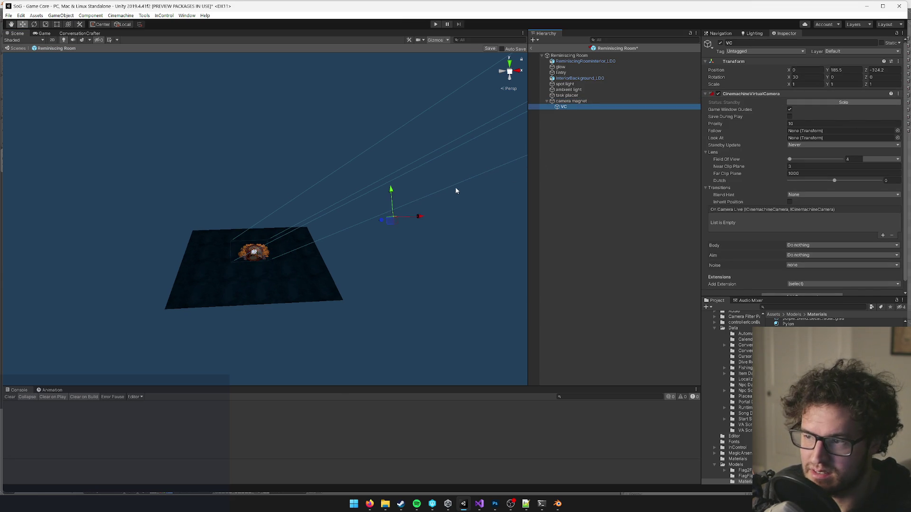
{"action": "left_click", "coordinate": [565, 101]}
{"action": "scroll", "coordinate": [277, 273], "scroll_direction": "up", "scroll_amount": 5}
{"action": "mouse_move", "coordinate": [276, 273]}
{"action": "left_mouse_down"}
{"action": "mouse_move", "coordinate": [439, 361]}
{"action": "mouse_move", "coordinate": [447, 332]}
{"action": "mouse_move", "coordinate": [271, 215]}
{"action": "mouse_move", "coordinate": [291, 279]}
{"action": "mouse_move", "coordinate": [231, 271]}
{"action": "mouse_move", "coordinate": [249, 264]}
{"action": "mouse_move", "coordinate": [224, 274]}
{"action": "left_mouse_up"}
{"action": "scroll", "coordinate": [277, 266], "scroll_direction": "up", "scroll_amount": 5}
{"action": "left_click_drag", "start_coordinate": [277, 266], "coordinate": [309, 138]}
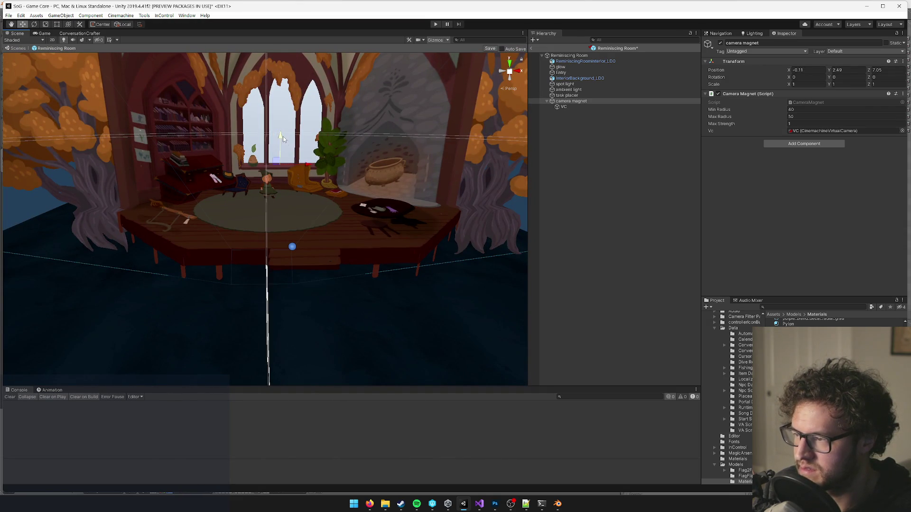
{"action": "left_click_drag", "start_coordinate": [282, 139], "coordinate": [281, 166]}
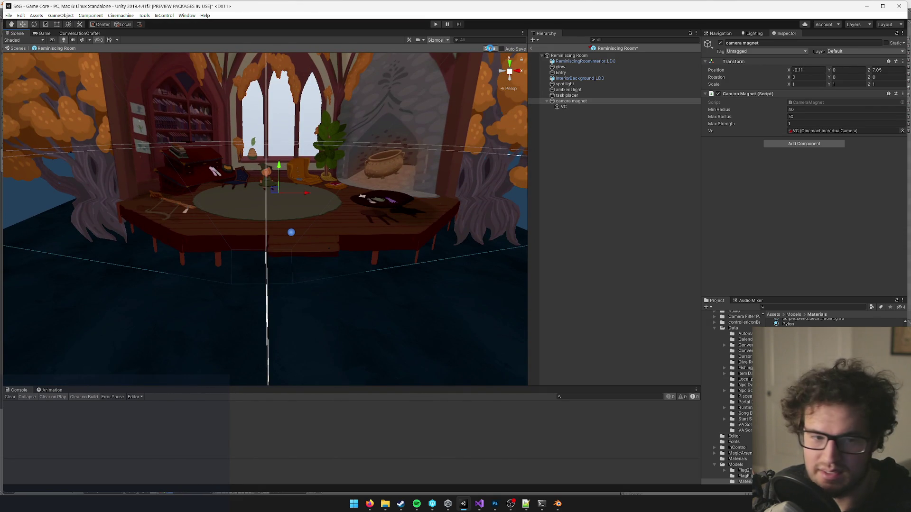
{"action": "left_click", "coordinate": [489, 48]}
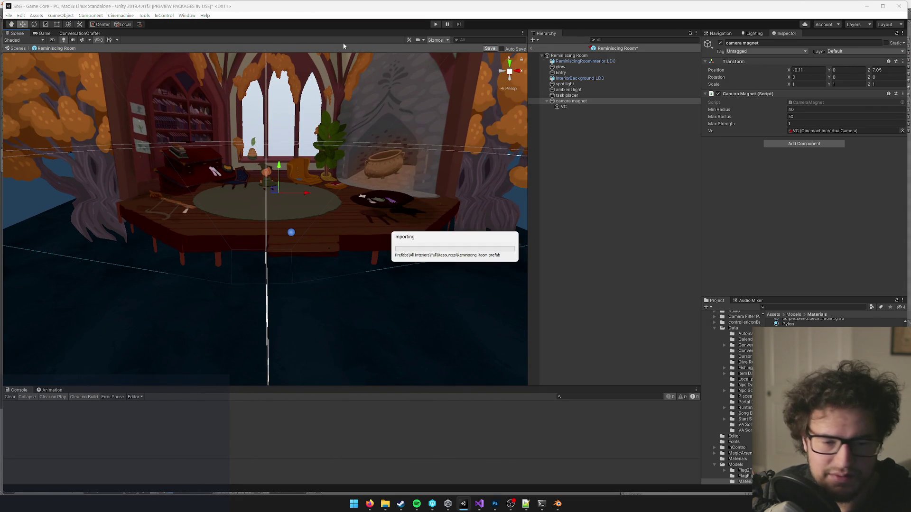
- Check the Game view framing, then set the VC camera's Position Y to 194 and save
{"action": "left_click", "coordinate": [47, 35]}
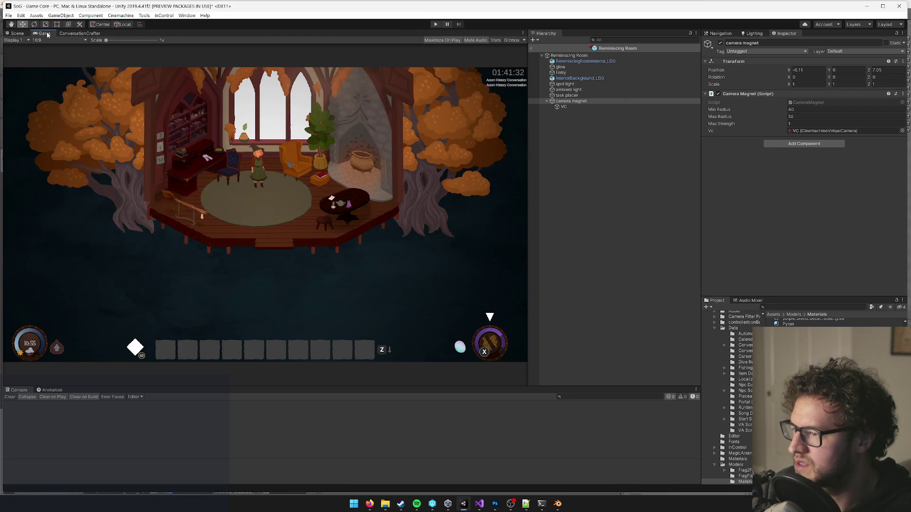
{"action": "left_click", "coordinate": [576, 108]}
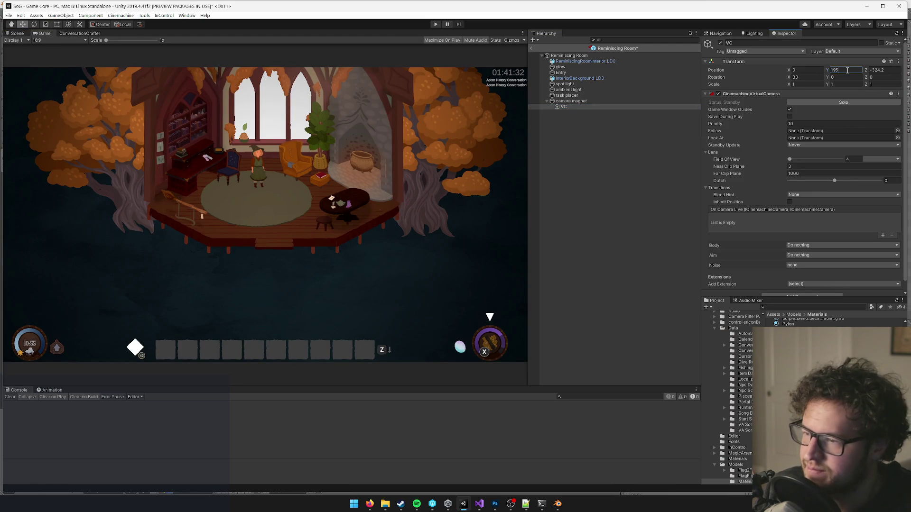
{"action": "left_click", "coordinate": [17, 34]}
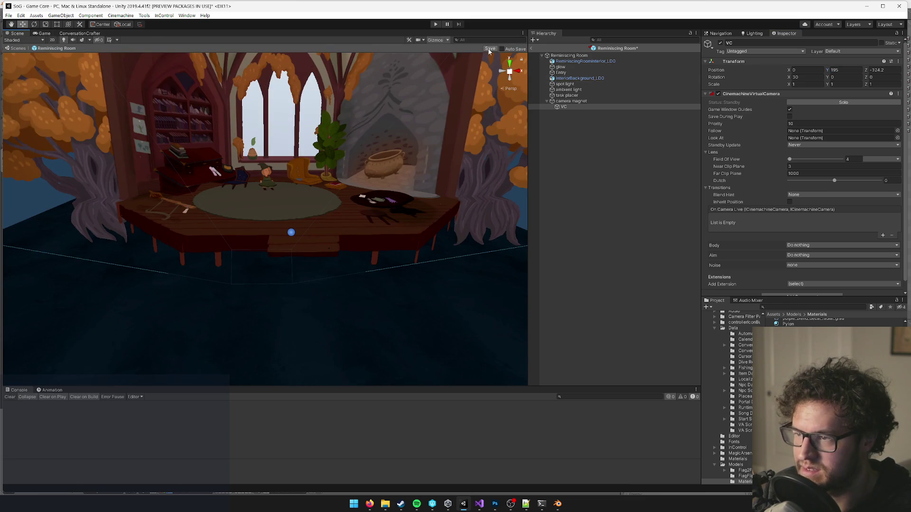
{"action": "left_click", "coordinate": [48, 34]}
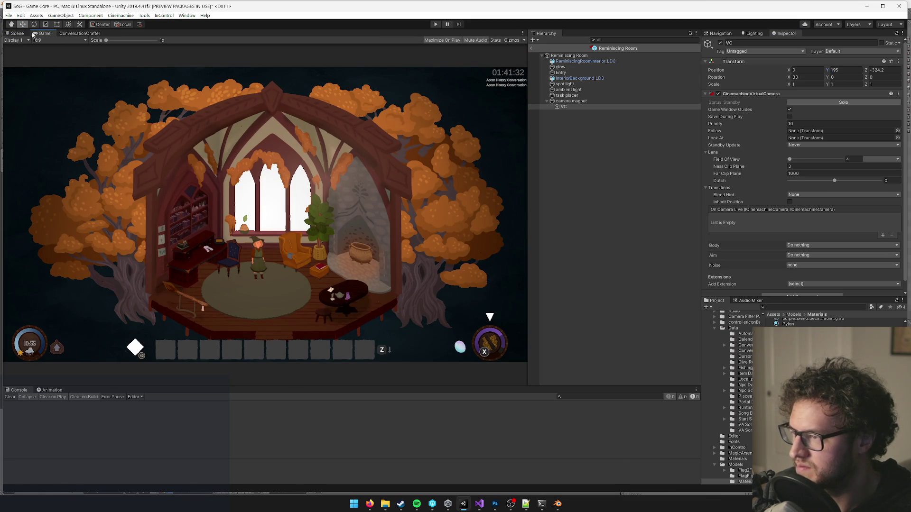
{"action": "left_click", "coordinate": [16, 34]}
{"action": "left_click", "coordinate": [837, 71]}
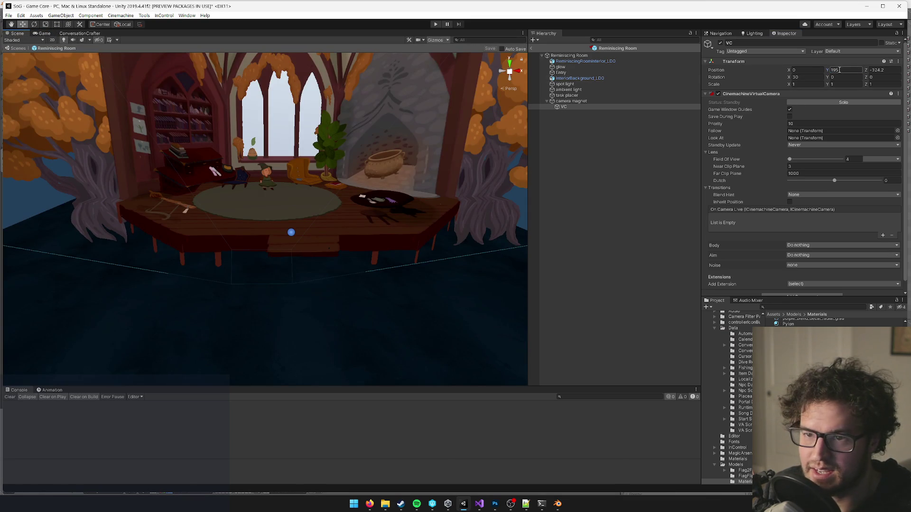
{"action": "type", "text": "19"}
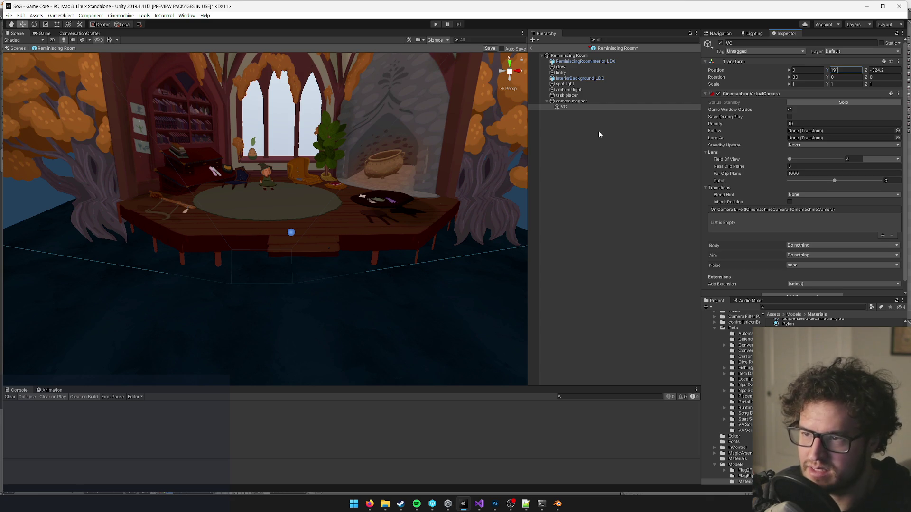
{"action": "left_click", "coordinate": [599, 134]}
{"action": "left_click", "coordinate": [490, 48]}
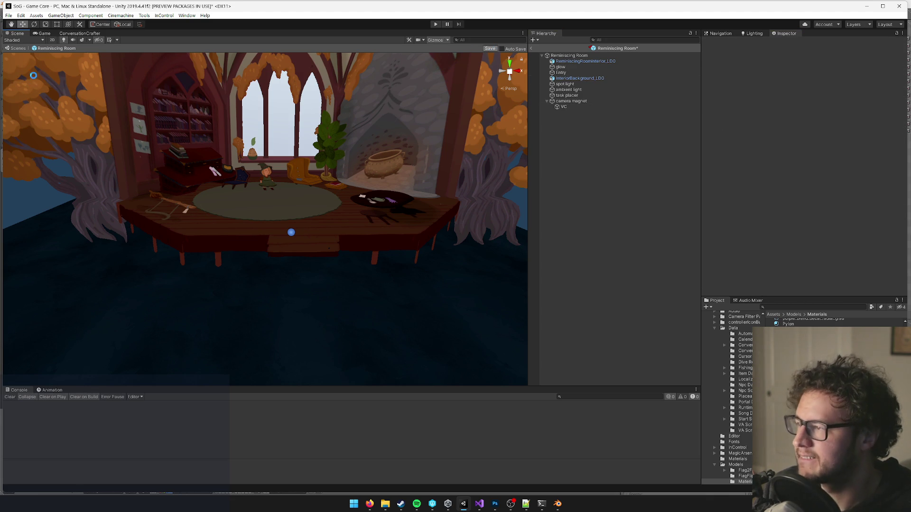
{"action": "left_click", "coordinate": [50, 34]}
{"action": "left_click", "coordinate": [21, 34]}
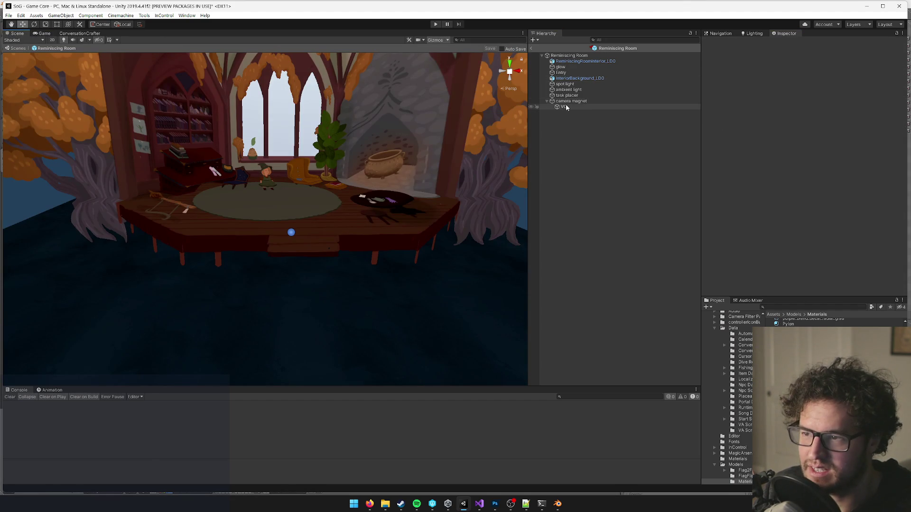
- Commit the VC camera height of 194, save the prefab, and review the Game view framing
{"action": "left_click", "coordinate": [563, 107]}
{"action": "key", "text": "Return"}
{"action": "left_click", "coordinate": [612, 89]}
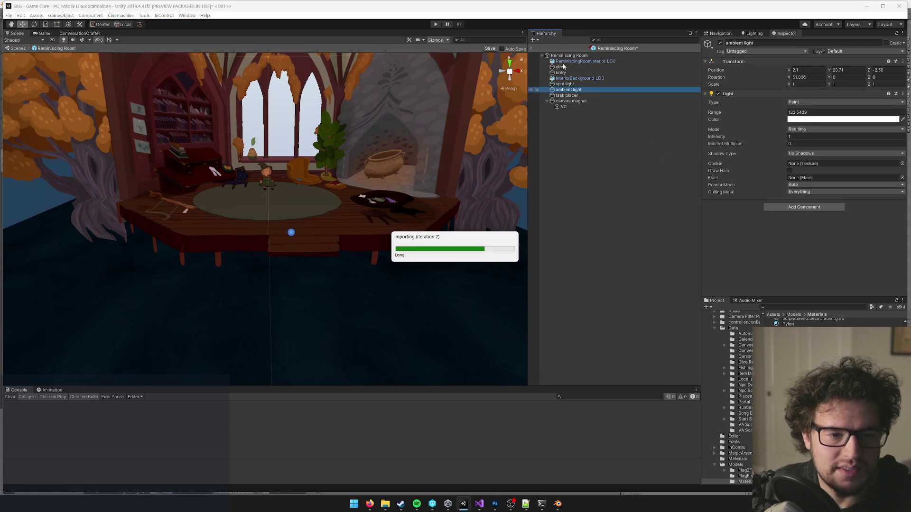
{"action": "left_click", "coordinate": [42, 34]}
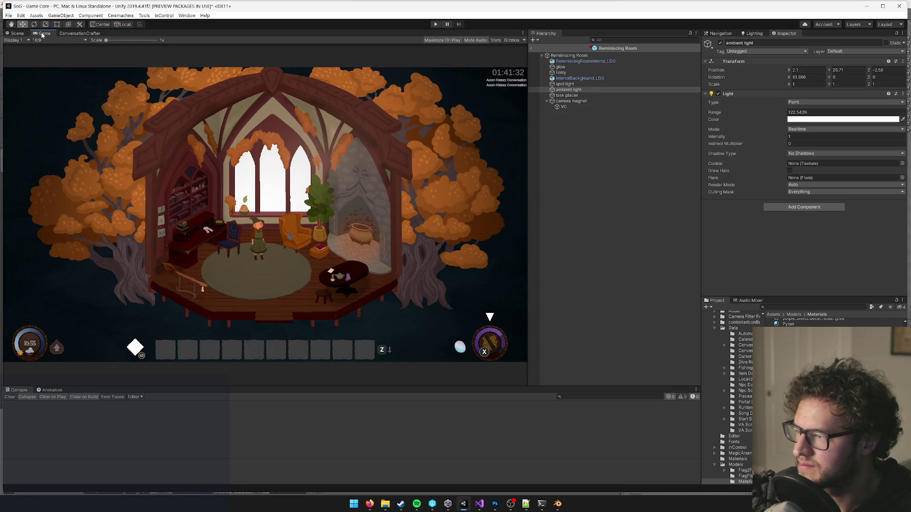
{"action": "left_click", "coordinate": [21, 35]}
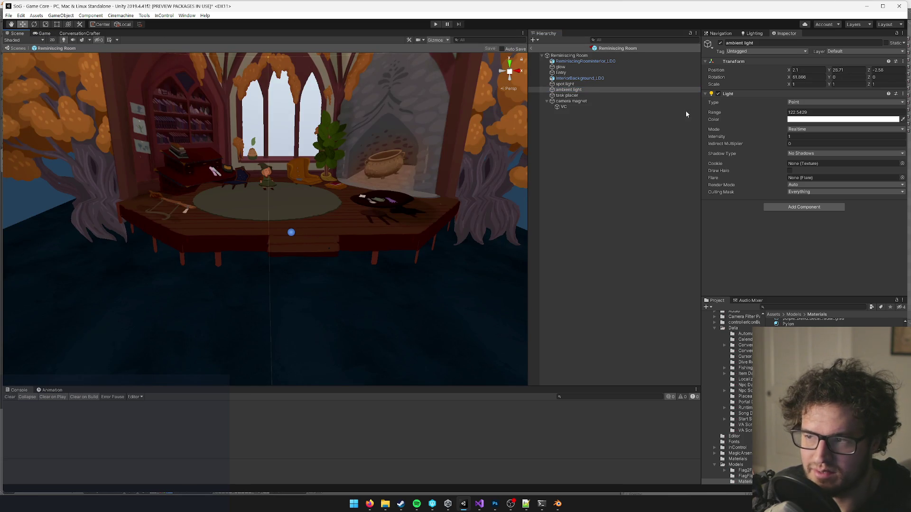
{"action": "left_click", "coordinate": [591, 107]}
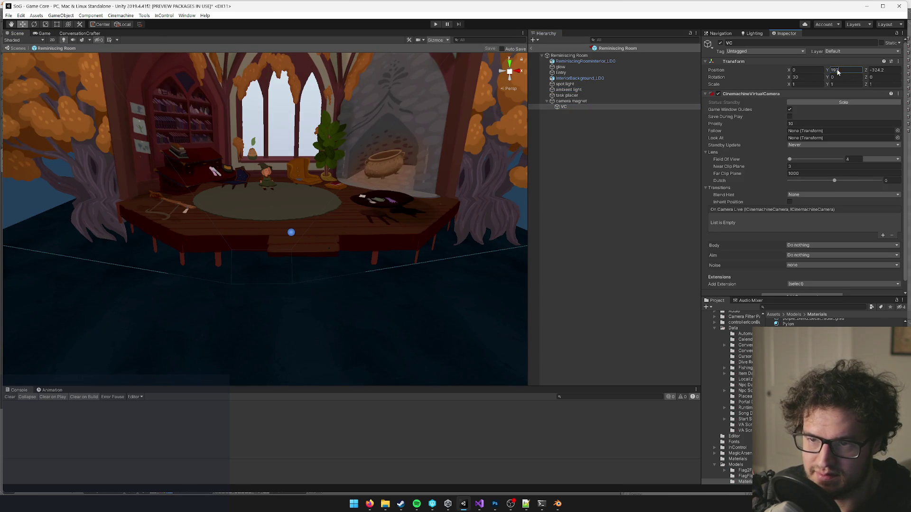
{"action": "left_click", "coordinate": [488, 50]}
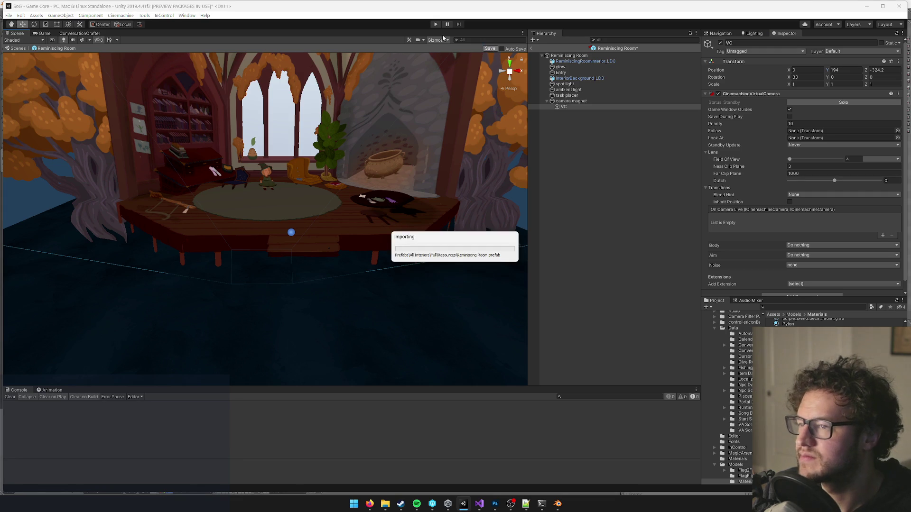
{"action": "left_click", "coordinate": [47, 34]}
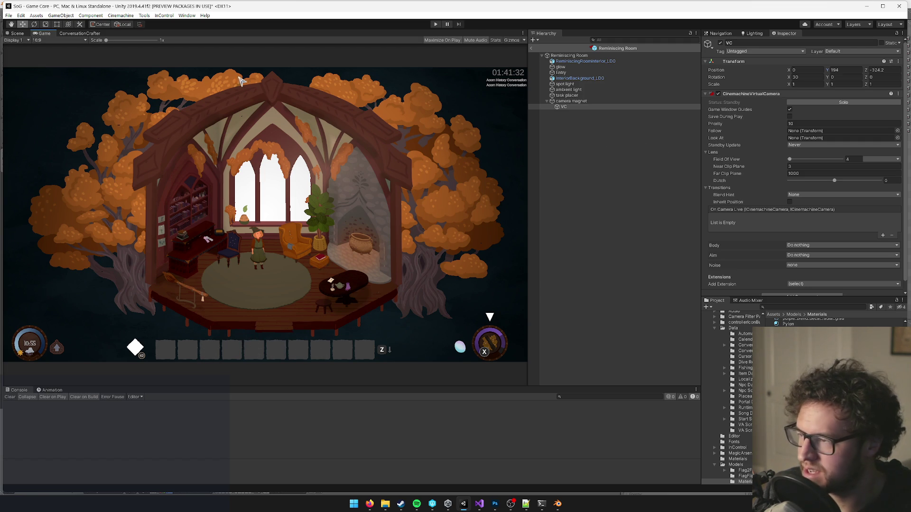
{"action": "left_click", "coordinate": [17, 34]}
- Frame the VC camera, push it forward and slightly up, and check the room framing in the Game view
{"action": "key", "text": "f"}
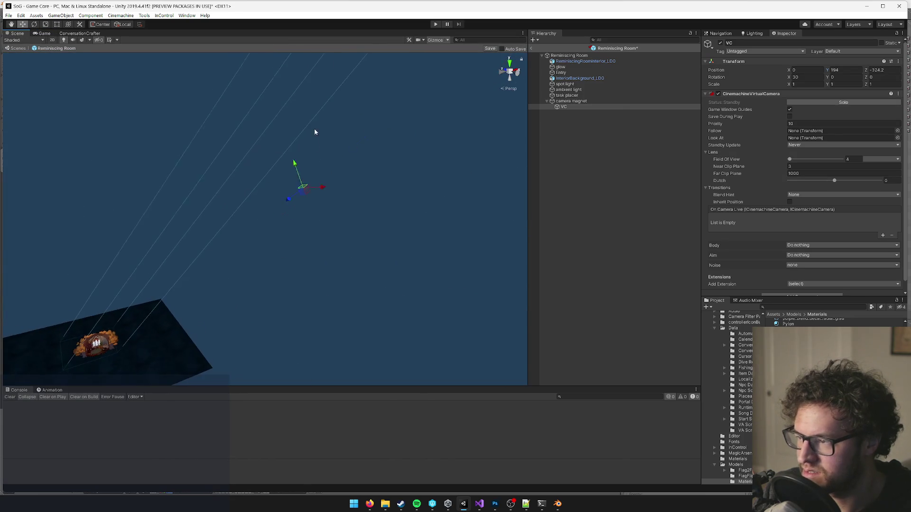
{"action": "mouse_move", "coordinate": [313, 186]}
{"action": "left_mouse_down"}
{"action": "mouse_move", "coordinate": [347, 188]}
{"action": "mouse_move", "coordinate": [407, 154]}
{"action": "left_mouse_up"}
{"action": "left_click", "coordinate": [720, 43]}
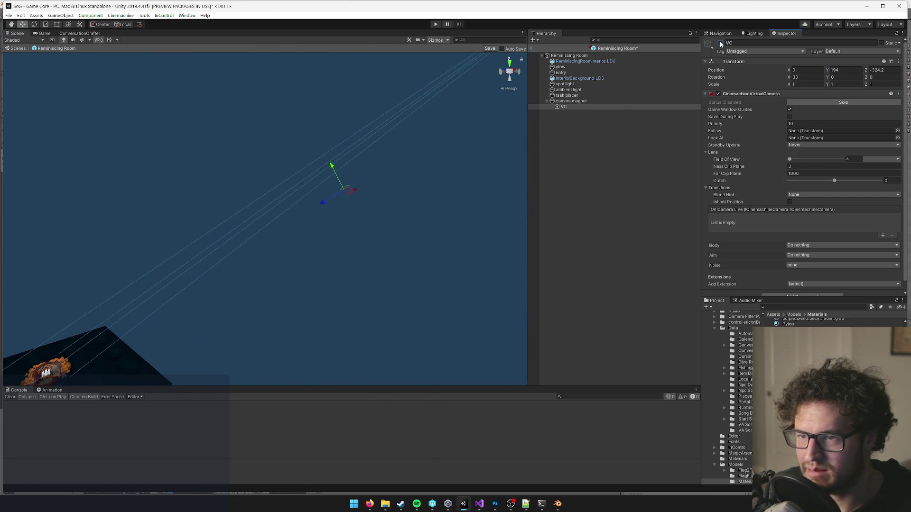
{"action": "left_click", "coordinate": [720, 43]}
{"action": "left_click_drag", "start_coordinate": [324, 204], "coordinate": [312, 211]}
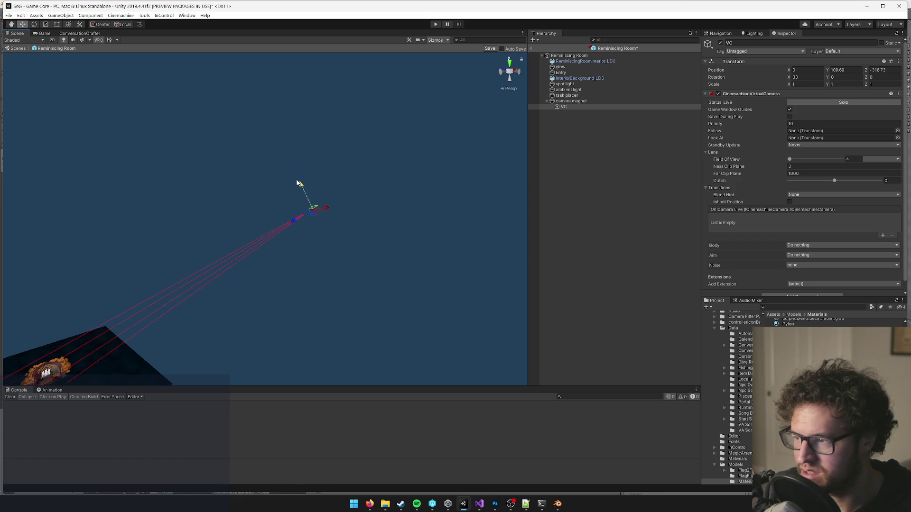
{"action": "left_click_drag", "start_coordinate": [299, 183], "coordinate": [300, 180]}
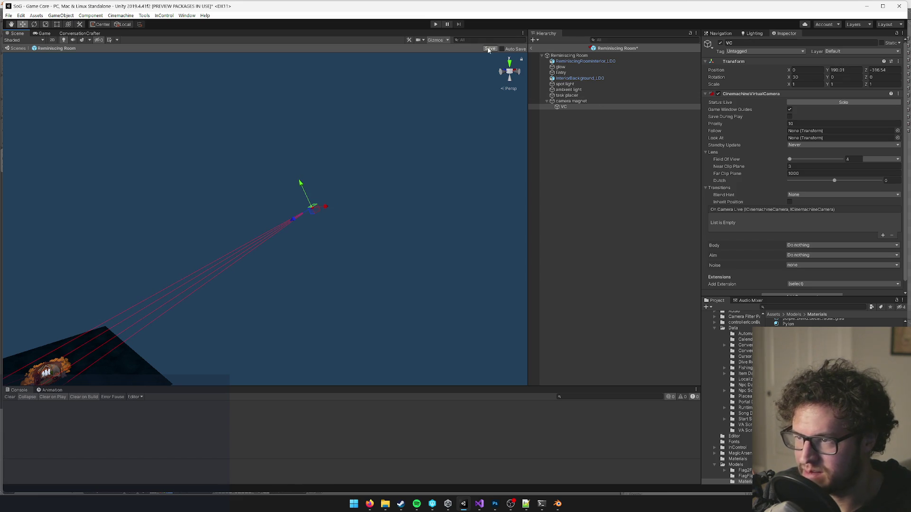
{"action": "left_click", "coordinate": [45, 33]}
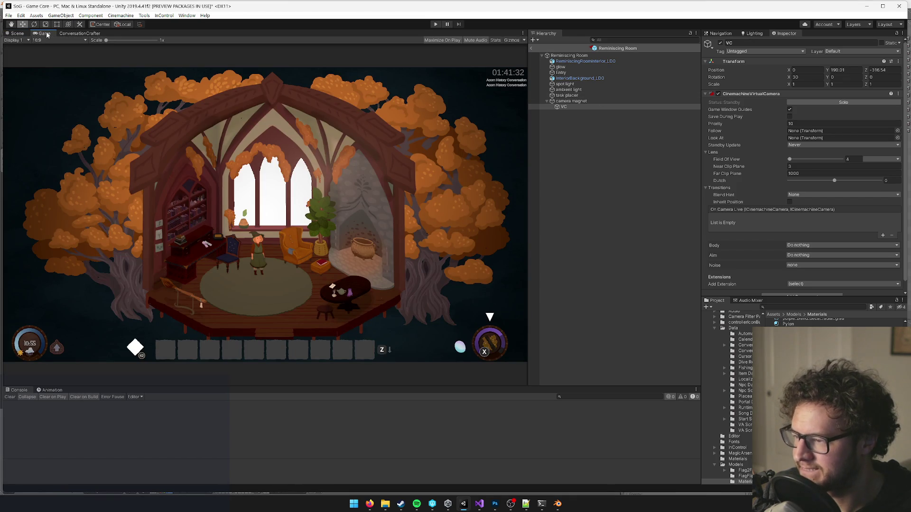
{"action": "left_click", "coordinate": [19, 33]}
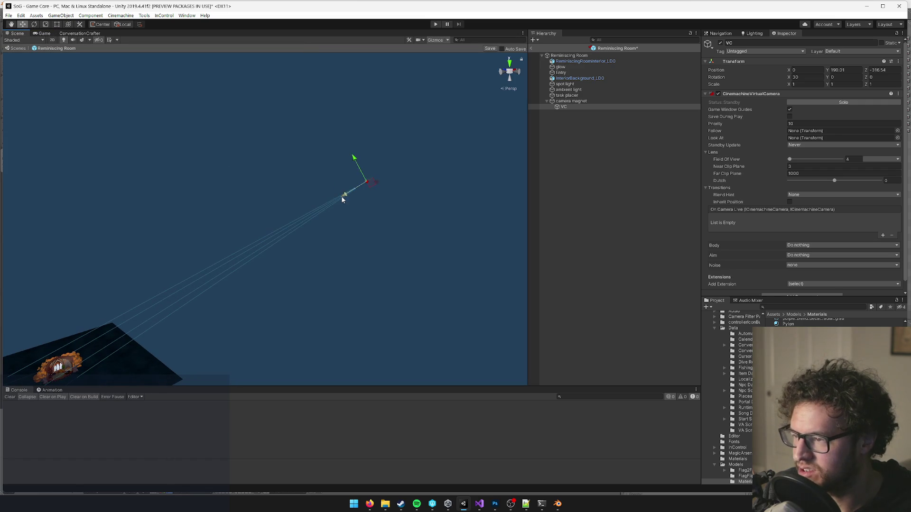
- Move the VC camera closer to the room, make it live, and recheck the Game view
{"action": "left_click_drag", "start_coordinate": [255, 248], "coordinate": [249, 251]}
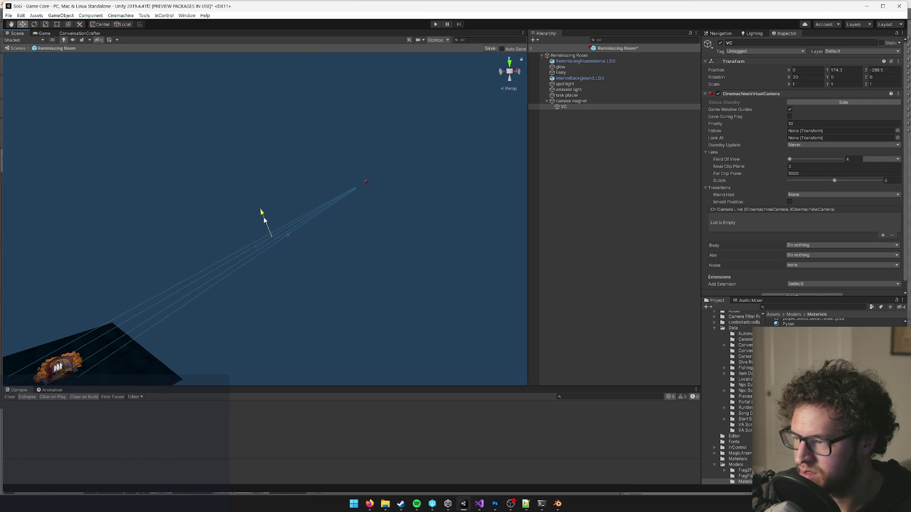
{"action": "left_click", "coordinate": [720, 43]}
{"action": "left_click", "coordinate": [720, 43]}
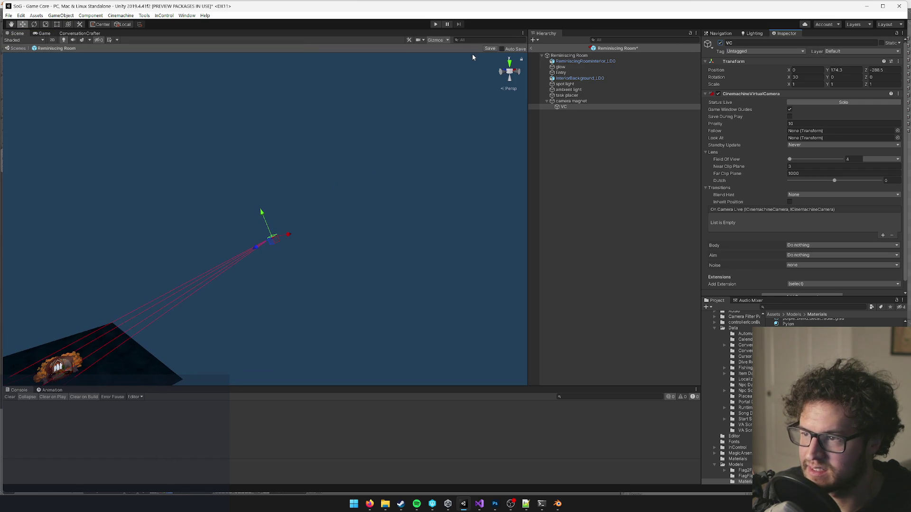
{"action": "left_click", "coordinate": [48, 34]}
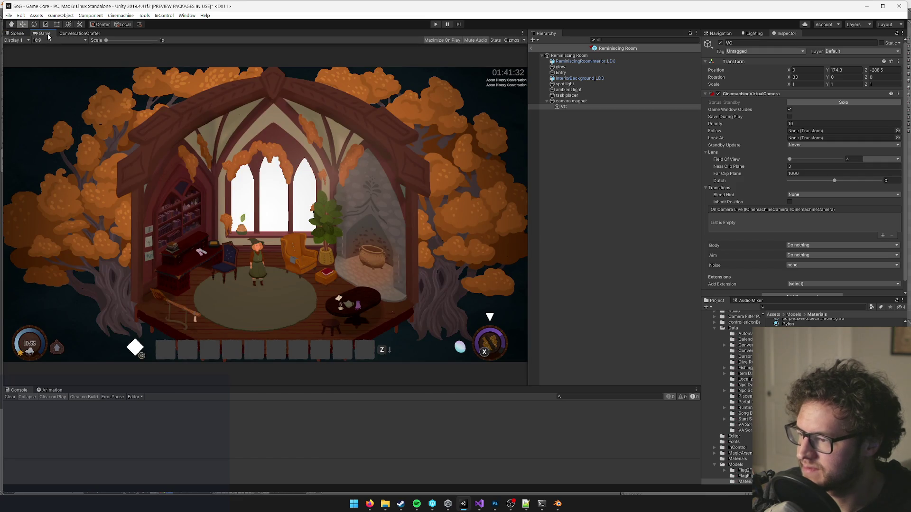
{"action": "left_click", "coordinate": [17, 33]}
{"action": "mouse_move", "coordinate": [264, 233]}
{"action": "left_mouse_down"}
{"action": "mouse_move", "coordinate": [309, 209]}
{"action": "mouse_move", "coordinate": [322, 216]}
{"action": "left_mouse_up"}
{"action": "left_click", "coordinate": [720, 44]}
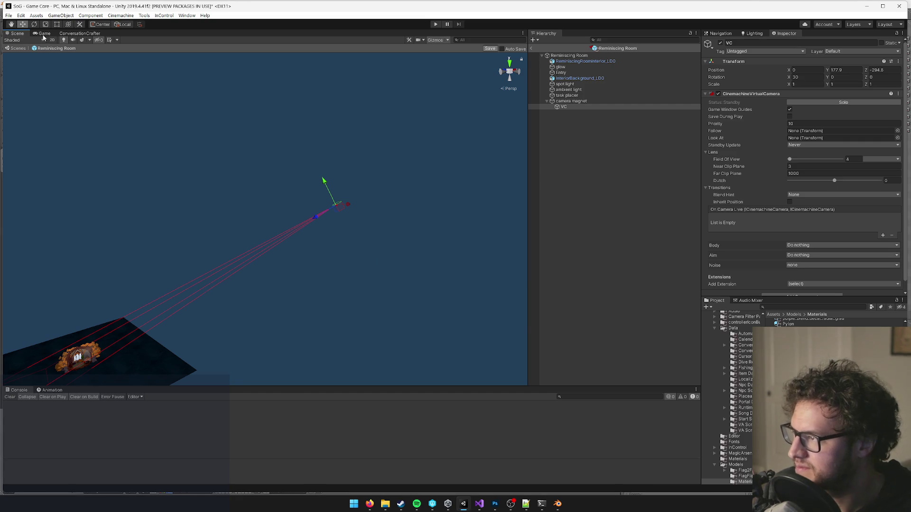
{"action": "left_click", "coordinate": [44, 35]}
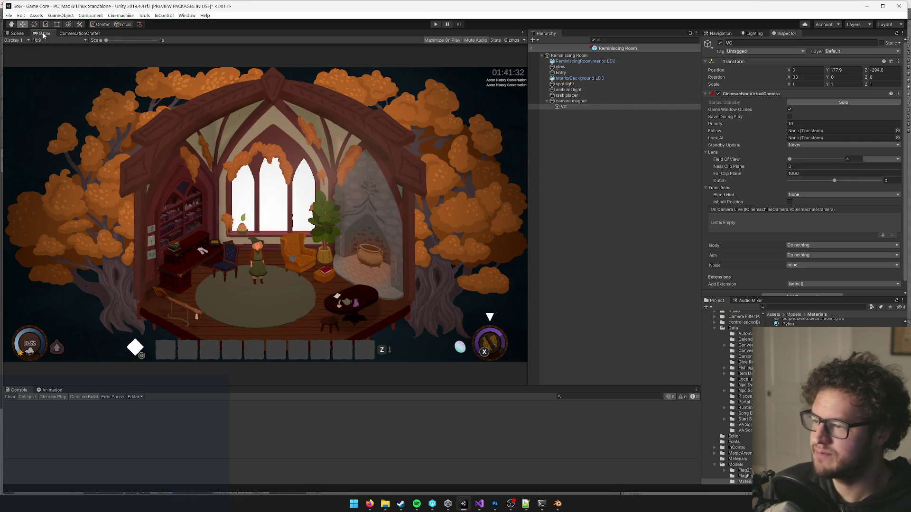
- Pull VC back along its depth axis to 0, 182.1, -302, re-enable it and save the prefab
{"action": "key", "text": "ctrl+1"}
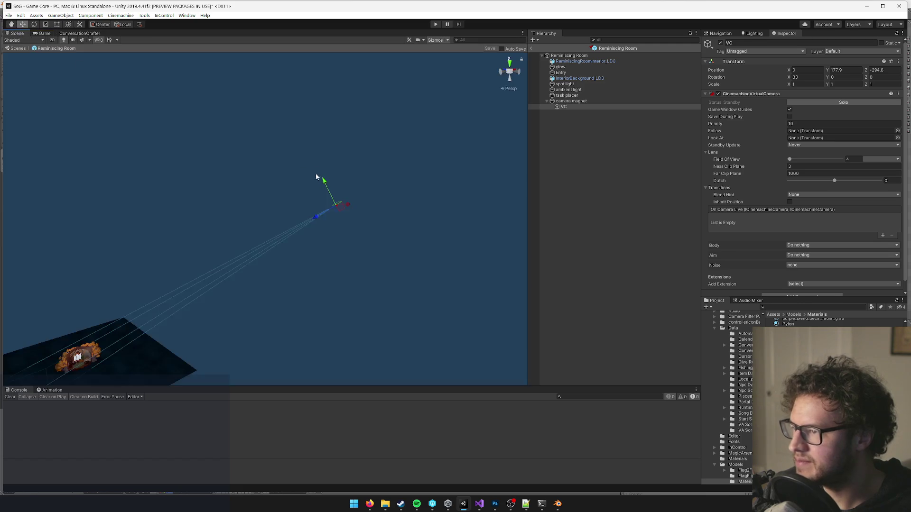
{"action": "left_click_drag", "start_coordinate": [317, 217], "coordinate": [337, 204]}
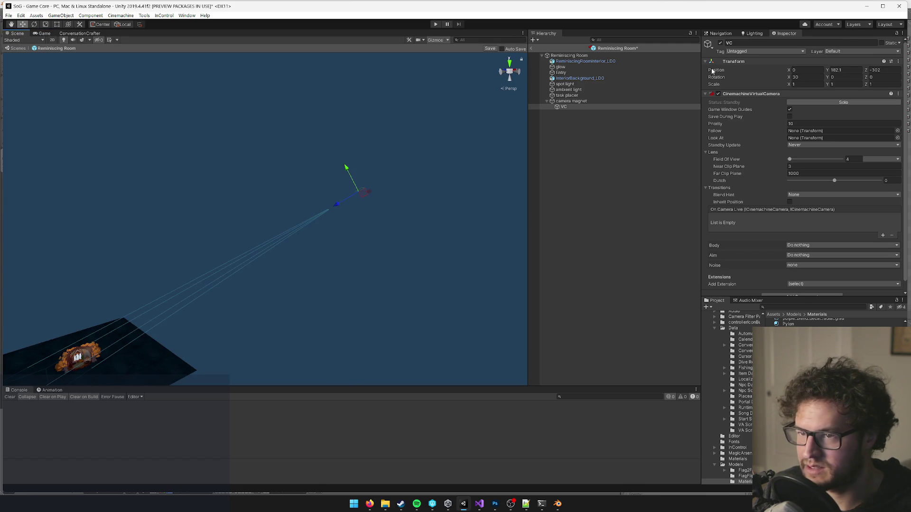
{"action": "left_click", "coordinate": [720, 43]}
{"action": "left_click", "coordinate": [720, 43]}
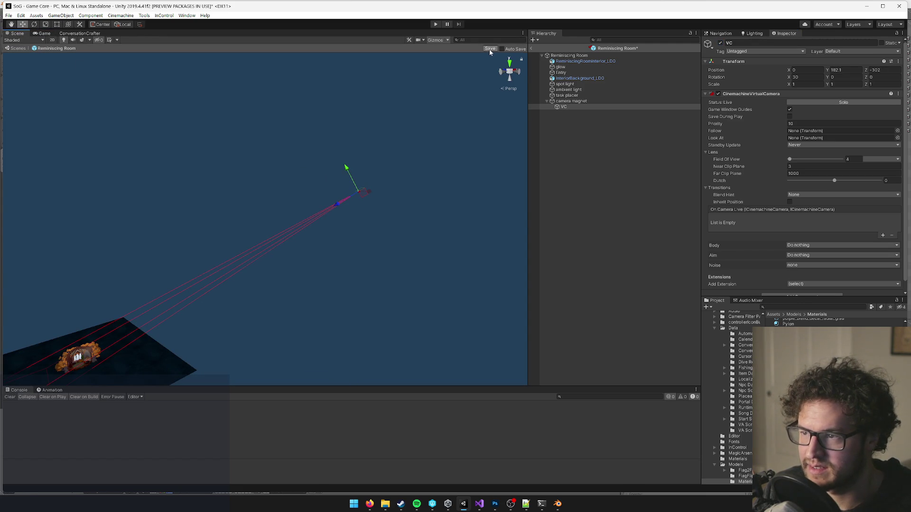
{"action": "key", "text": "ctrl+s"}
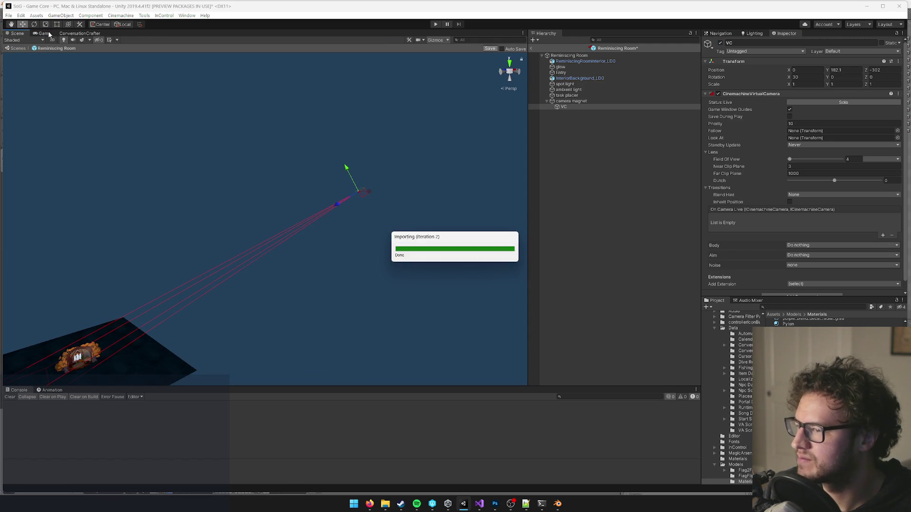
- Preview the final framing in the Game view, then orbit around the room in the Scene view
{"action": "left_click", "coordinate": [49, 34]}
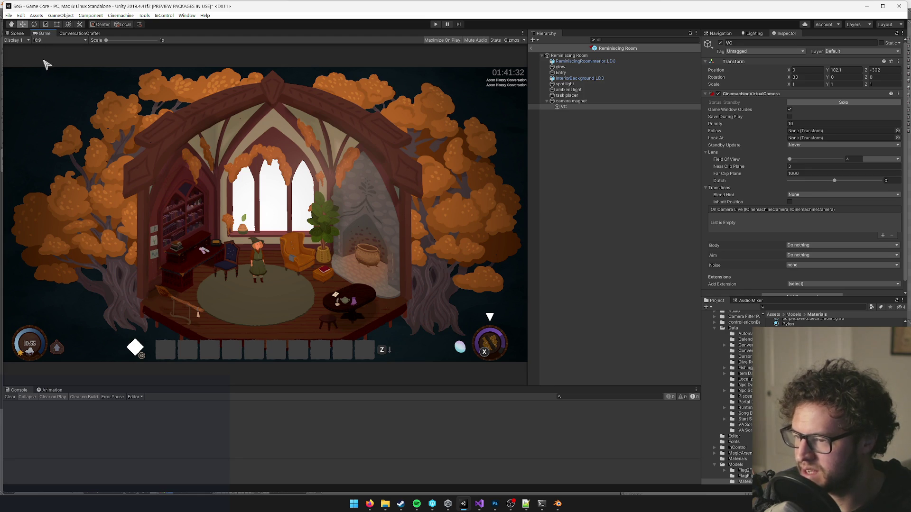
{"action": "left_click", "coordinate": [14, 33]}
{"action": "left_click_drag", "start_coordinate": [305, 166], "coordinate": [236, 200]}
{"action": "scroll", "coordinate": [237, 199], "scroll_direction": "up", "scroll_amount": 10}
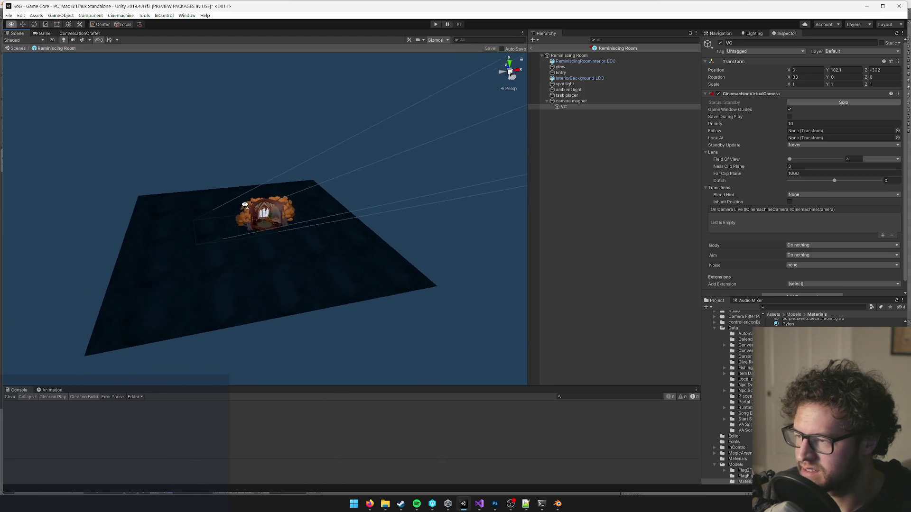
{"action": "scroll", "coordinate": [239, 199], "scroll_direction": "up", "scroll_amount": 10}
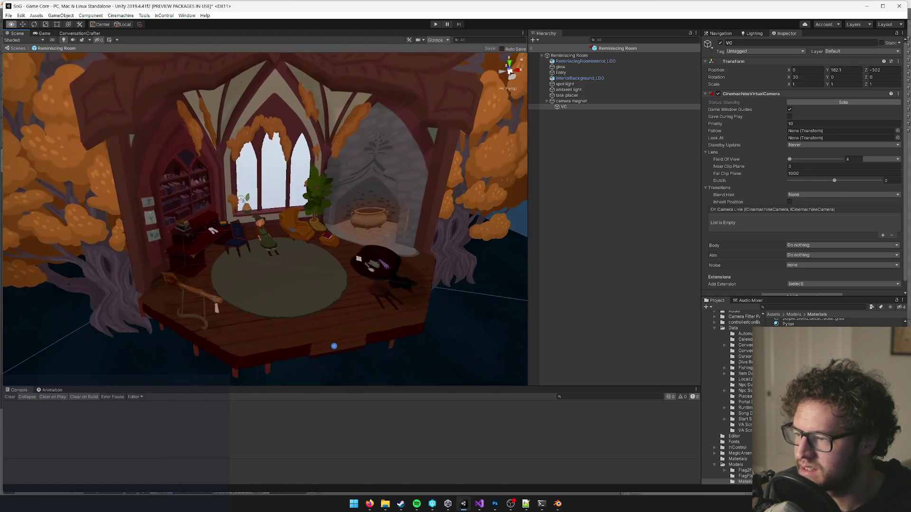
{"action": "scroll", "coordinate": [238, 199], "scroll_direction": "down", "scroll_amount": 5}
{"action": "mouse_move", "coordinate": [265, 229]}
{"action": "left_mouse_down"}
{"action": "mouse_move", "coordinate": [374, 269]}
{"action": "mouse_move", "coordinate": [360, 260]}
{"action": "left_mouse_up"}
{"action": "scroll", "coordinate": [361, 261], "scroll_direction": "up", "scroll_amount": 4}
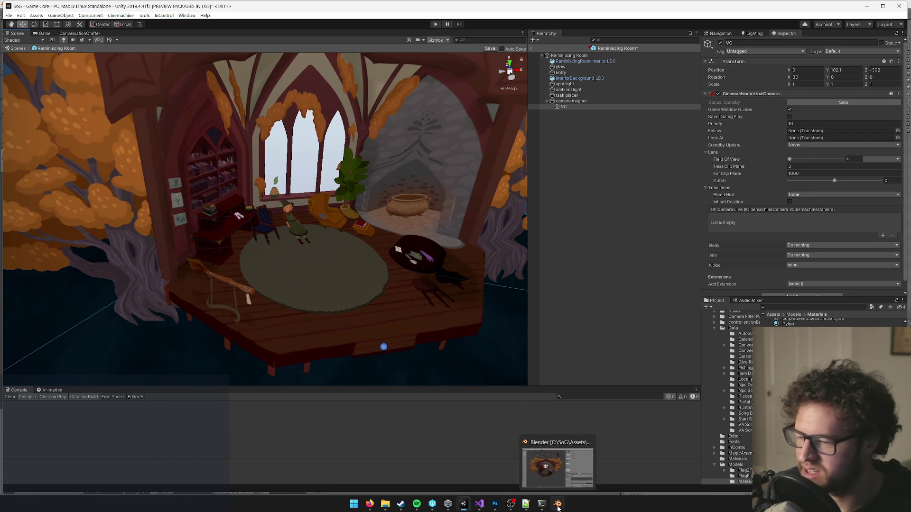
{"action": "left_click", "coordinate": [558, 506]}
- Select the room mesh in Edit Mode and add a loop cut across the floor front
{"action": "right_click", "coordinate": [323, 326]}
{"action": "key", "text": "Tab"}
{"action": "scroll", "coordinate": [327, 332], "scroll_direction": "up", "scroll_amount": 5}
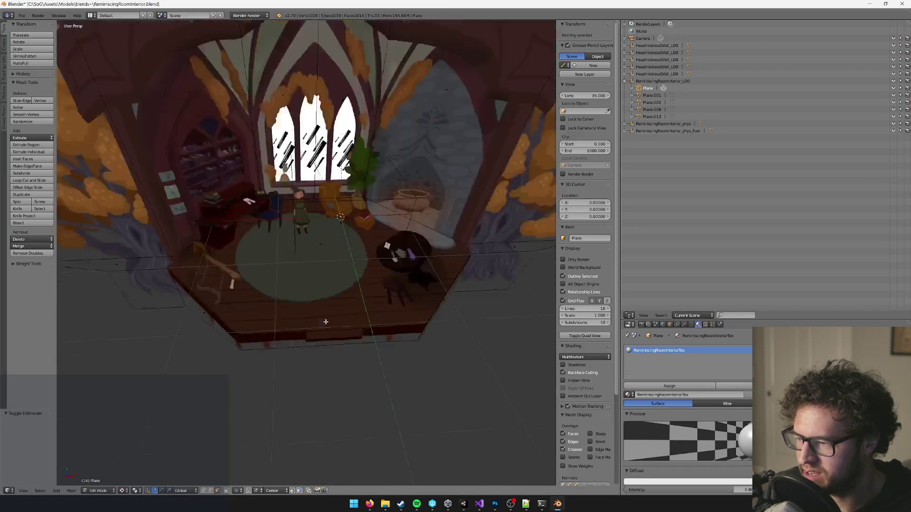
{"action": "scroll", "coordinate": [356, 341], "scroll_direction": "down", "scroll_amount": 8}
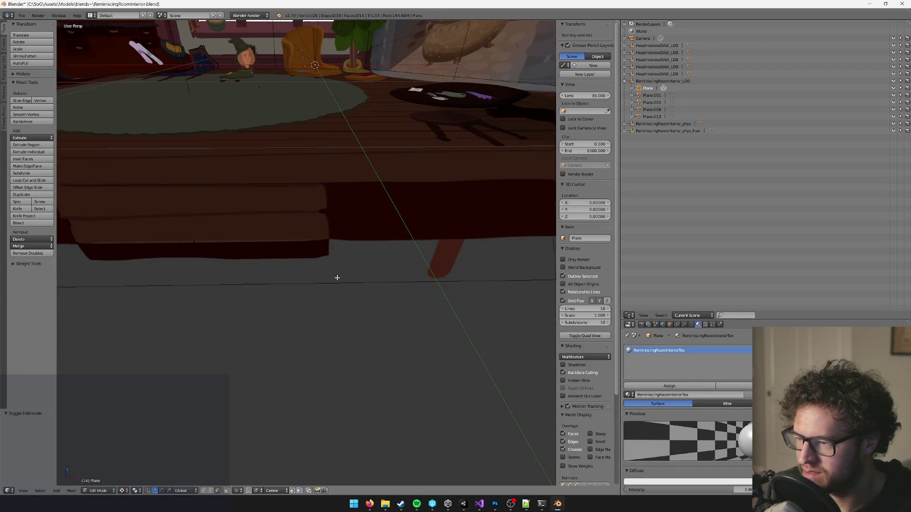
{"action": "scroll", "coordinate": [265, 251], "scroll_direction": "up", "scroll_amount": 2}
{"action": "key", "text": "ctrl+r"}
{"action": "left_click", "coordinate": [293, 241]}
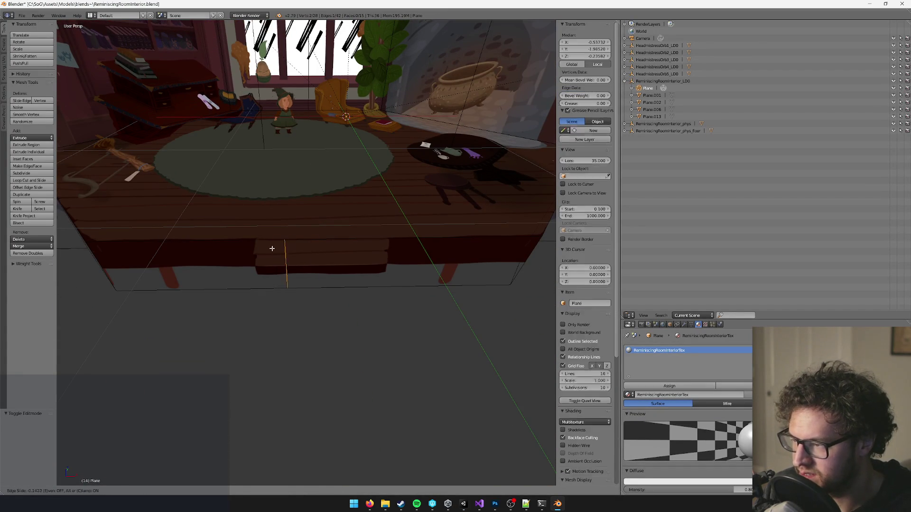
{"action": "left_click", "coordinate": [242, 250]}
- Add a second loop cut and extrude the floor's front face section outward
{"action": "key", "text": "ctrl+r"}
{"action": "left_click", "coordinate": [337, 247]}
{"action": "right_click", "coordinate": [336, 248]}
{"action": "right_click", "coordinate": [336, 247], "text": "alt"}
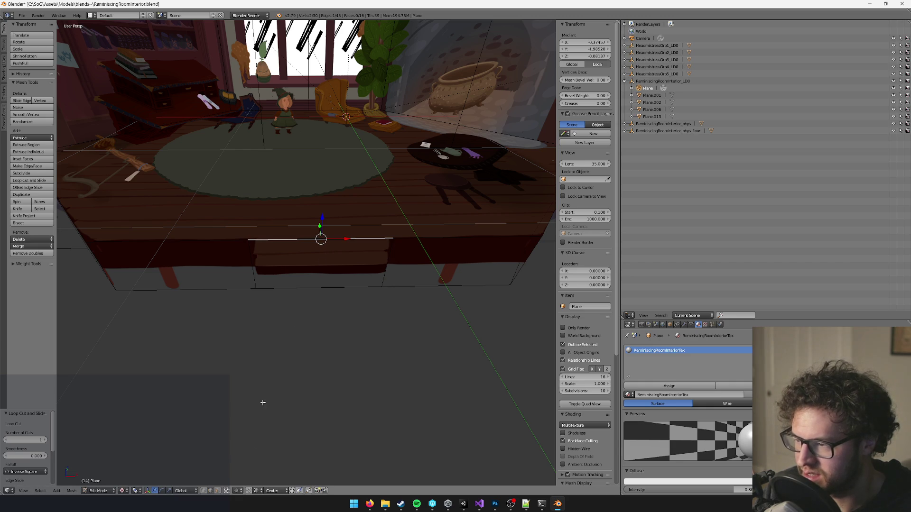
{"action": "left_click", "coordinate": [219, 492]}
{"action": "right_click", "coordinate": [315, 280]}
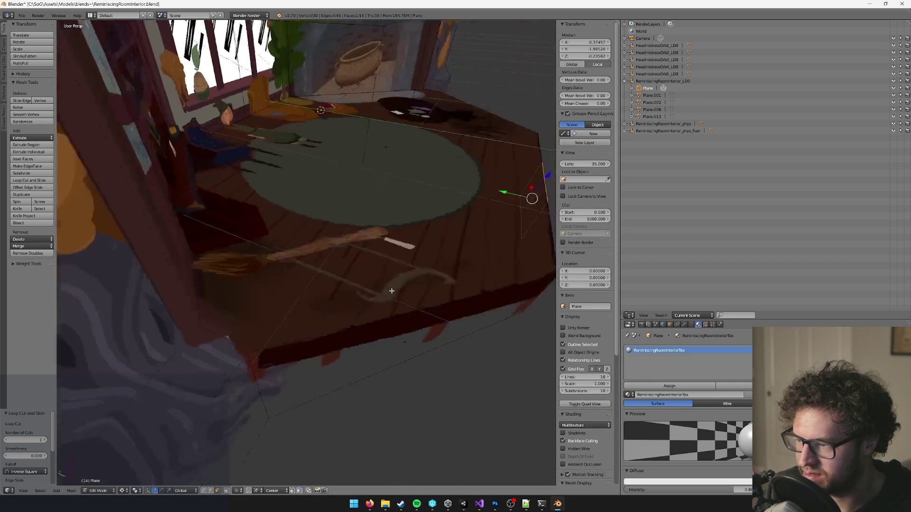
{"action": "key", "text": "e"}
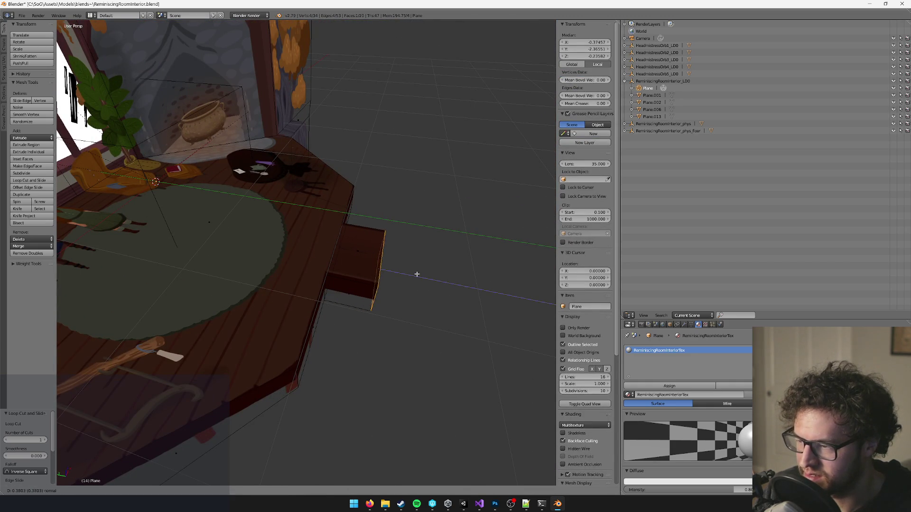
{"action": "left_click", "coordinate": [417, 273]}
- Re-project the whole room's texture with Project From View from the camera view
{"action": "key", "text": "a"}
{"action": "key", "text": "a"}
{"action": "key", "text": "KP_0"}
{"action": "key", "text": "u"}
{"action": "left_click", "coordinate": [417, 273]}
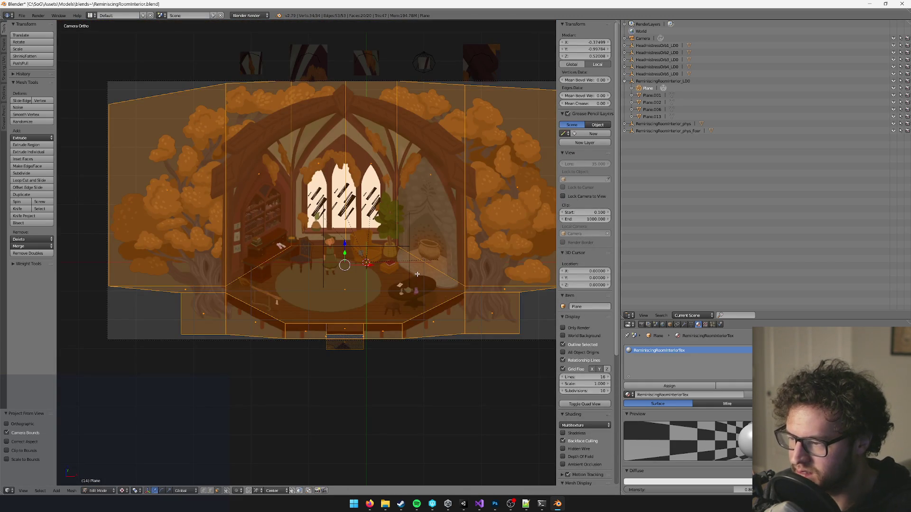
{"action": "scroll", "coordinate": [370, 287], "scroll_direction": "up", "scroll_amount": 5}
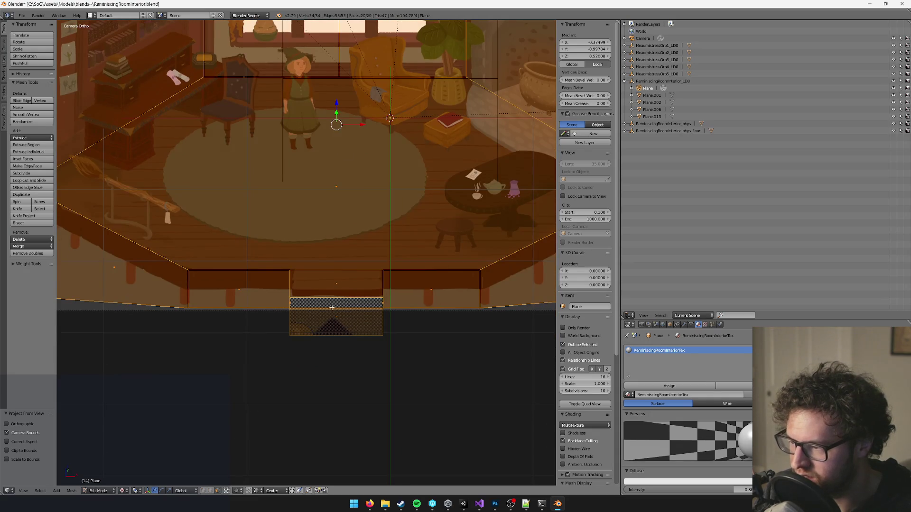
{"action": "key", "text": "KP_0"}
{"action": "scroll", "coordinate": [348, 315], "scroll_direction": "up", "scroll_amount": 5}
{"action": "scroll", "coordinate": [348, 315], "scroll_direction": "up", "scroll_amount": 4}
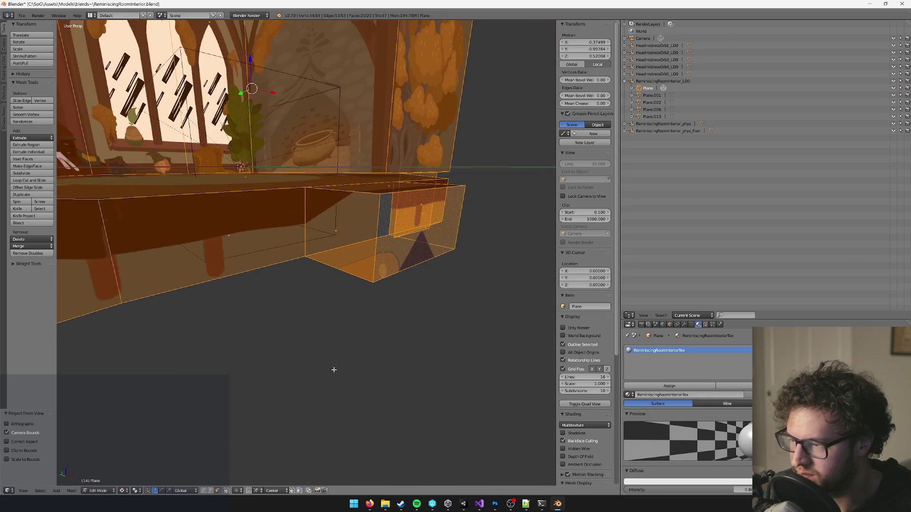
- Push the drawer front back along Y and raise a drawer edge 0.244 on Z
{"action": "right_click", "coordinate": [417, 288]}
{"action": "left_click_drag", "start_coordinate": [417, 288], "coordinate": [389, 273]}
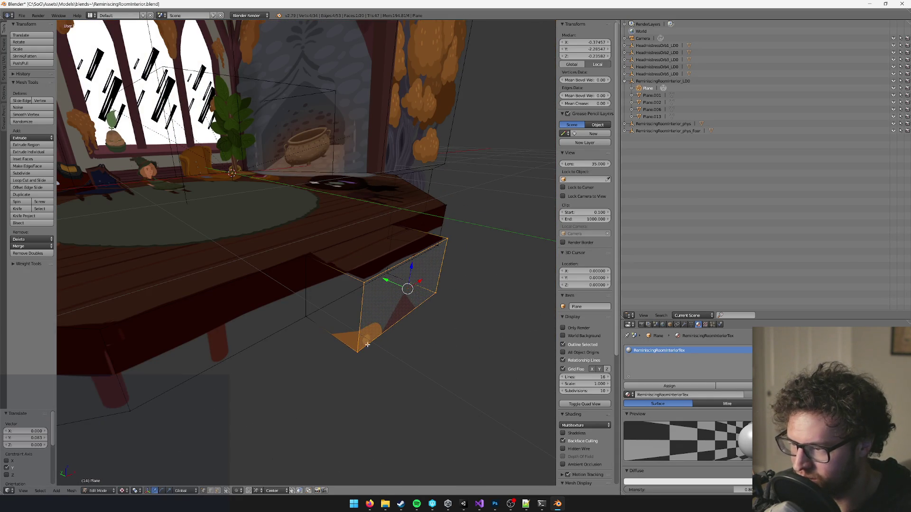
{"action": "key", "text": "a"}
{"action": "left_click", "coordinate": [213, 492]}
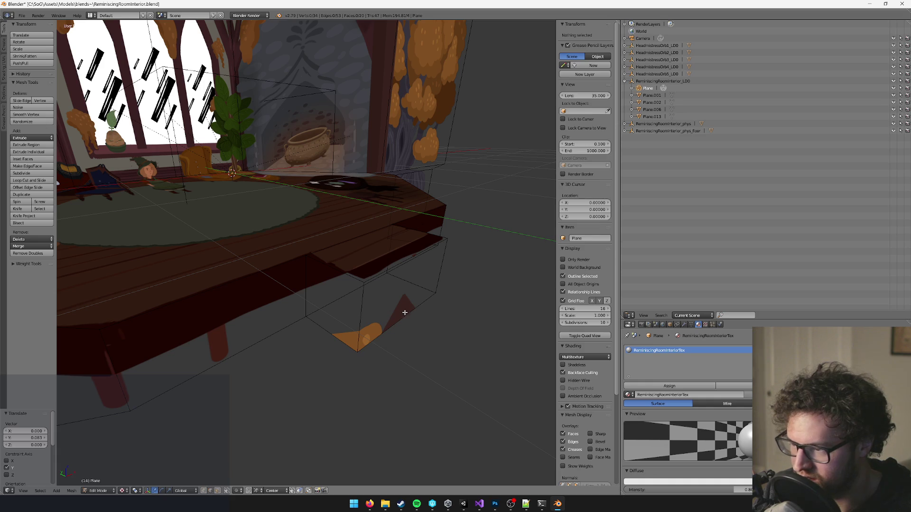
{"action": "right_click", "coordinate": [411, 301]}
{"action": "key", "text": "g"}
{"action": "key", "text": "z"}
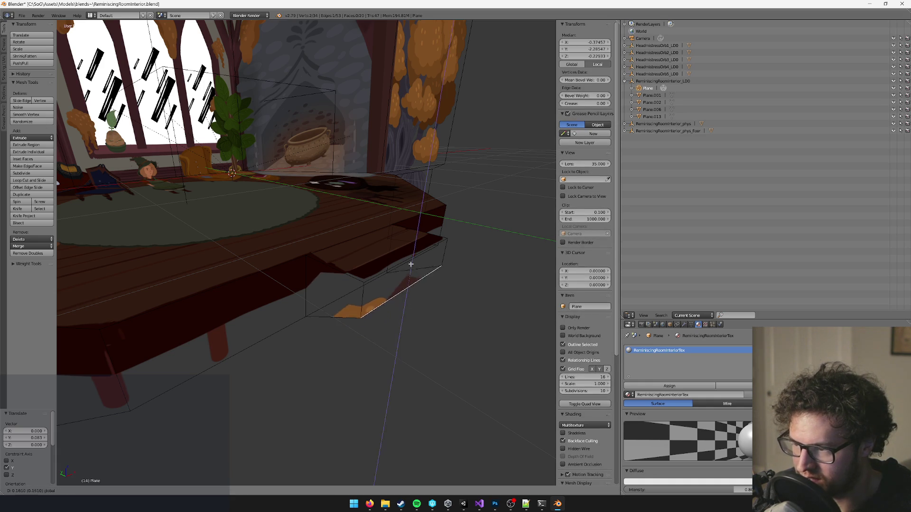
{"action": "left_click", "coordinate": [411, 248]}
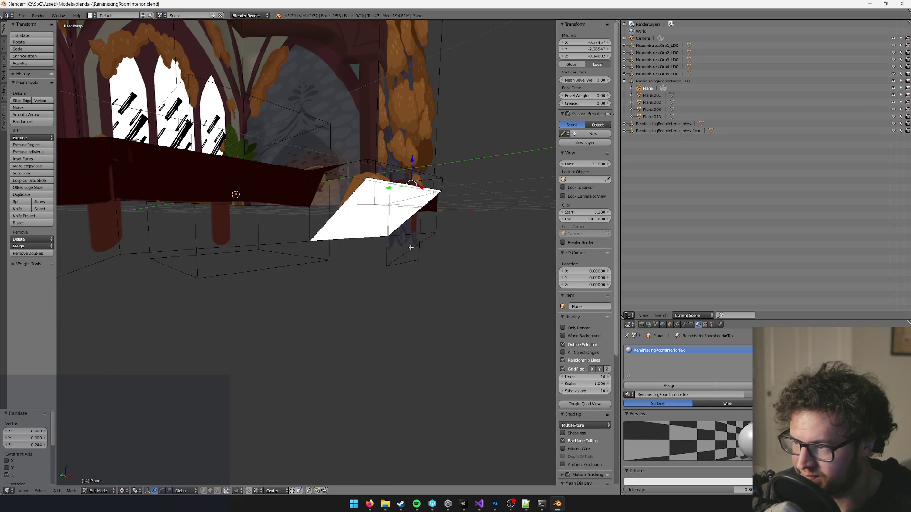
- Delete the white drawer face
{"action": "right_click", "coordinate": [348, 239]}
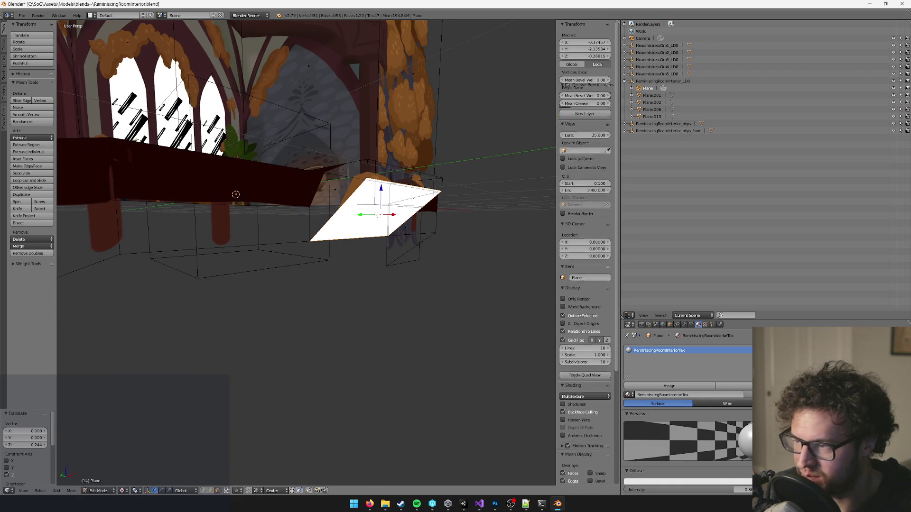
{"action": "key", "text": "x"}
{"action": "left_click", "coordinate": [377, 214]}
- Re-project the room's texture from the camera view again to cover the edited geometry
{"action": "key", "text": "a"}
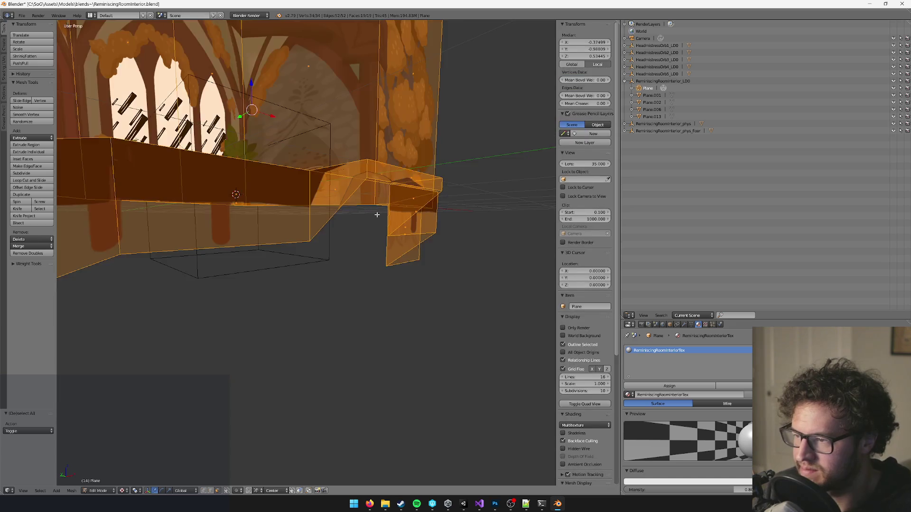
{"action": "key", "text": "KP_0"}
{"action": "key", "text": "u"}
{"action": "left_click", "coordinate": [377, 215]}
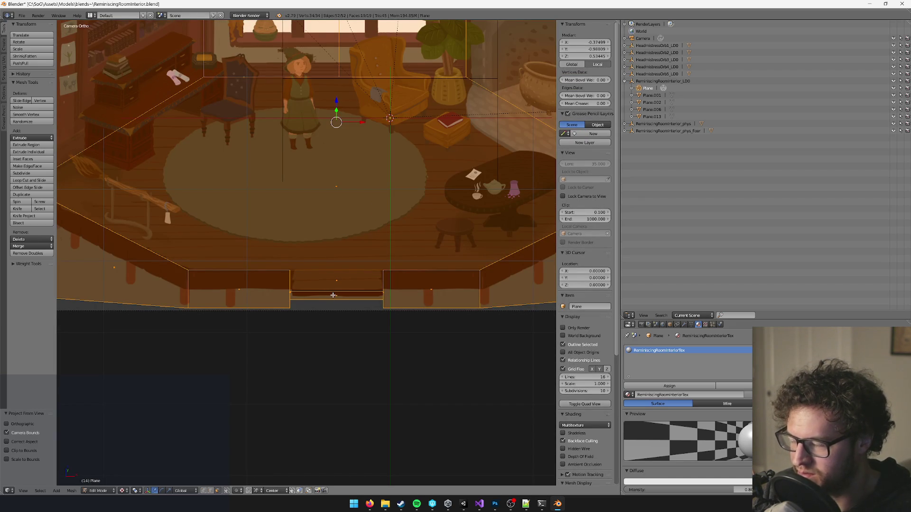
{"action": "scroll", "coordinate": [332, 295], "scroll_direction": "up", "scroll_amount": 4}
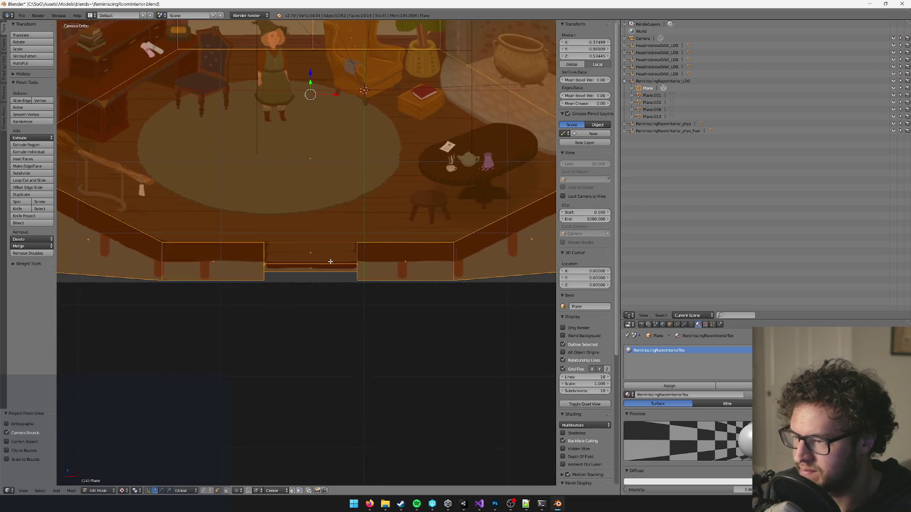
{"action": "key", "text": "KP_0"}
{"action": "scroll", "coordinate": [292, 241], "scroll_direction": "up", "scroll_amount": 8}
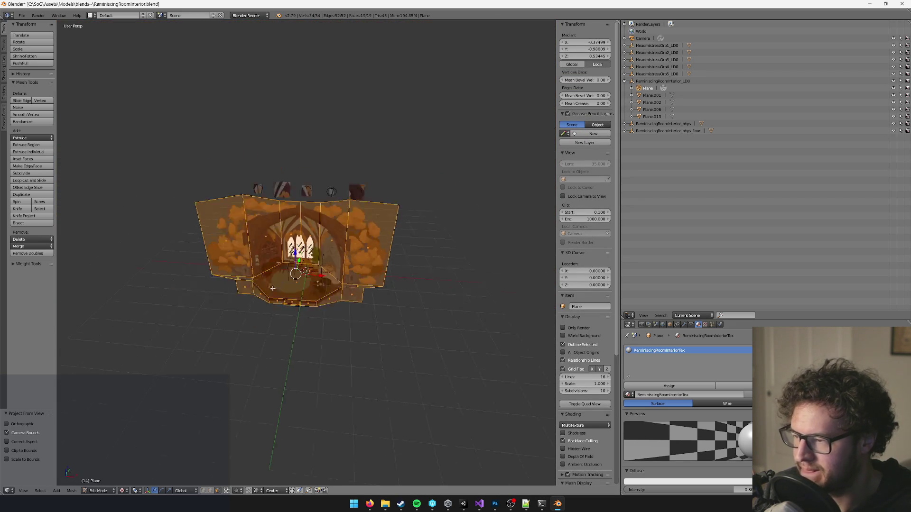
{"action": "scroll", "coordinate": [291, 241], "scroll_direction": "up", "scroll_amount": 6}
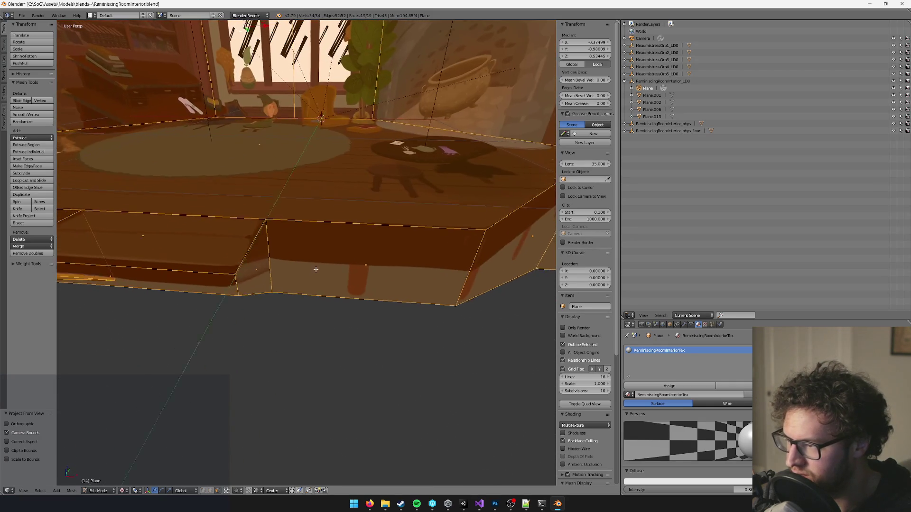
{"action": "scroll", "coordinate": [308, 294], "scroll_direction": "down", "scroll_amount": 3}
{"action": "key", "text": "alt+Tab"}
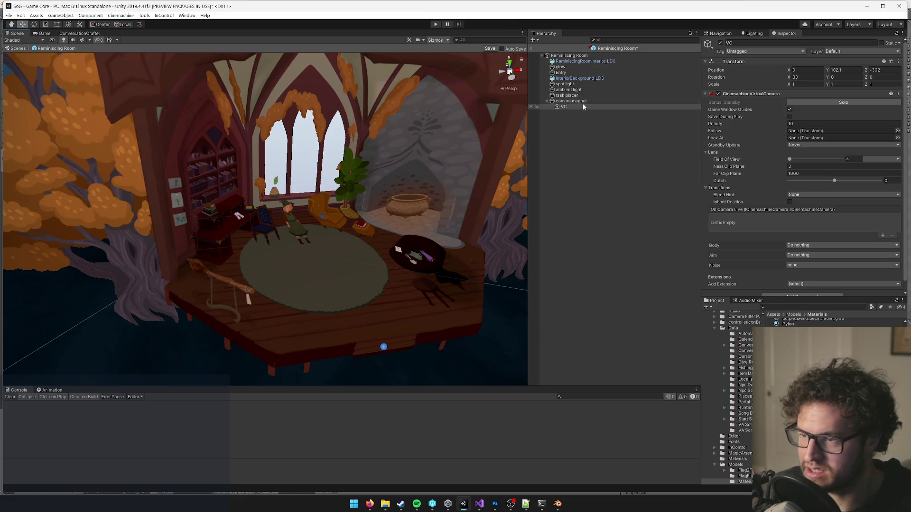
- Add a Mesh Collider component to the room interior mesh
{"action": "left_click", "coordinate": [311, 240]}
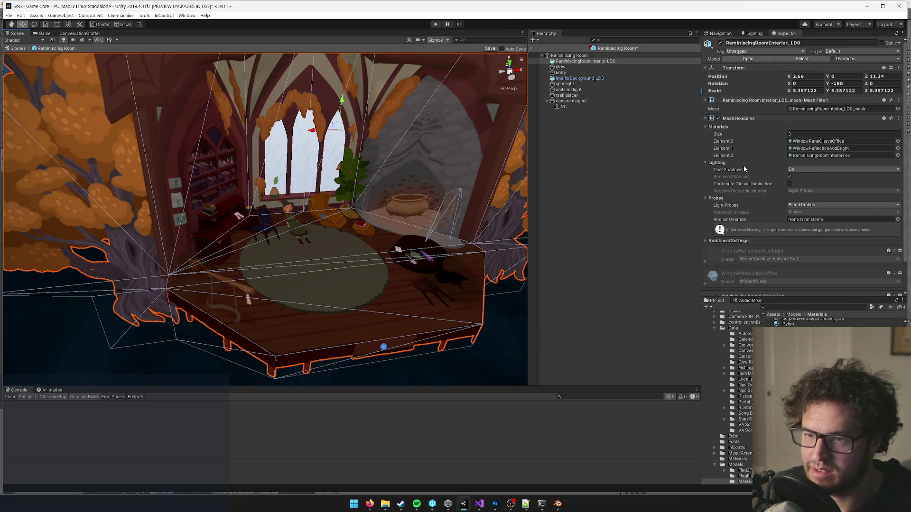
{"action": "scroll", "coordinate": [808, 215], "scroll_direction": "down", "scroll_amount": 2}
{"action": "left_click", "coordinate": [790, 288]}
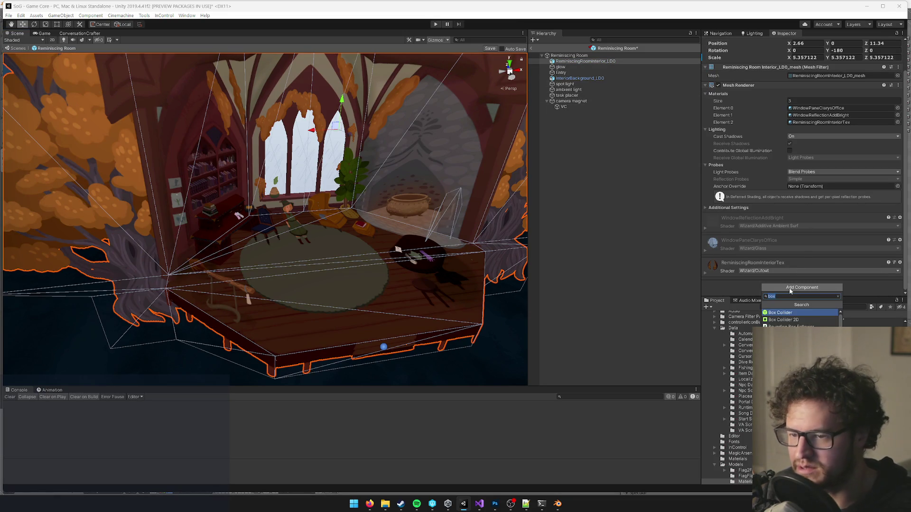
{"action": "type", "text": "mesh"}
{"action": "key", "text": "Return"}
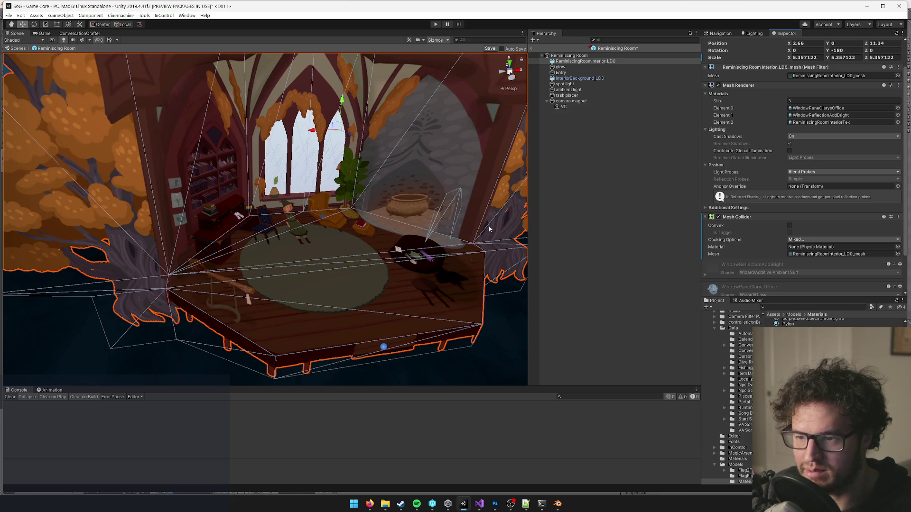
- Set the collider's physics material to Wood and exit prefab mode back to GameCore
{"action": "left_click", "coordinate": [897, 247]}
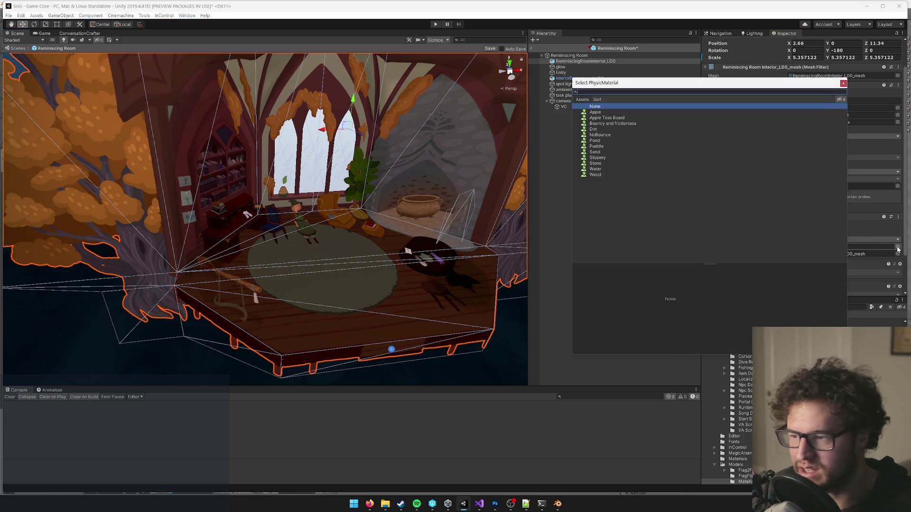
{"action": "type", "text": "wo"}
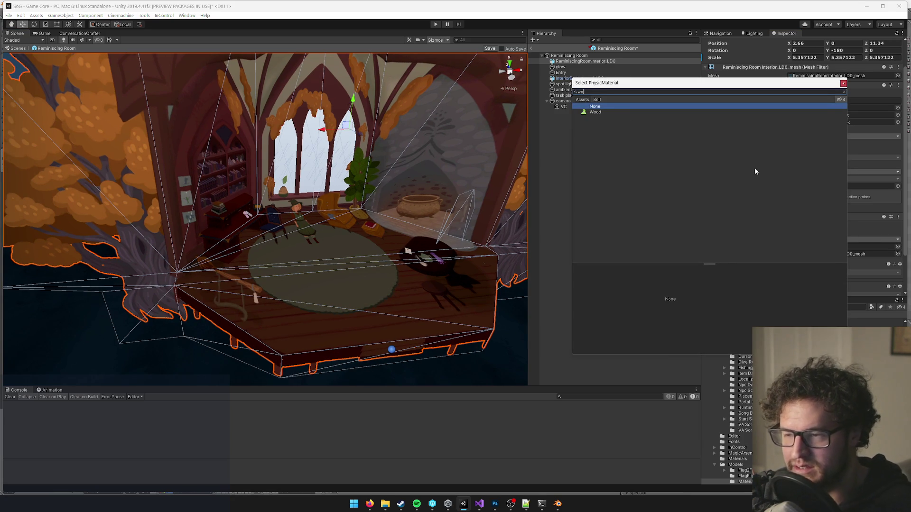
{"action": "left_click", "coordinate": [608, 113]}
{"action": "left_click", "coordinate": [842, 83]}
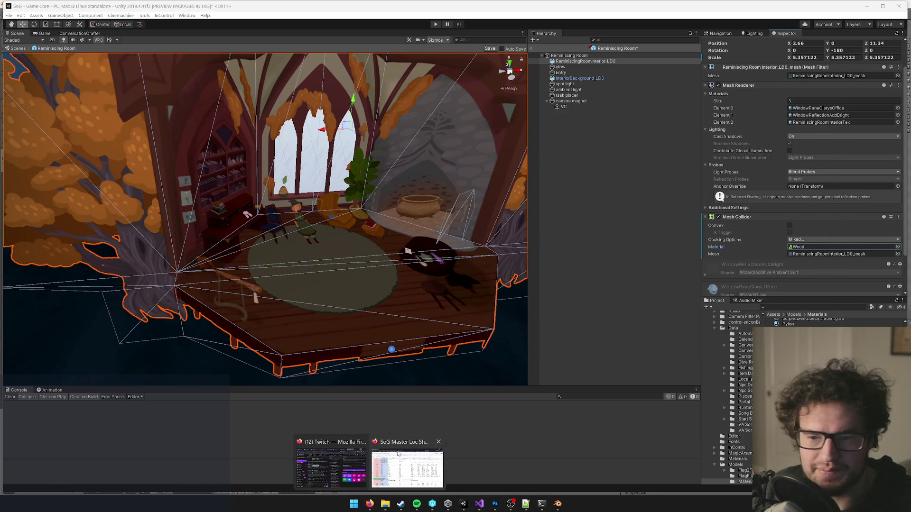
{"action": "left_click", "coordinate": [370, 504]}
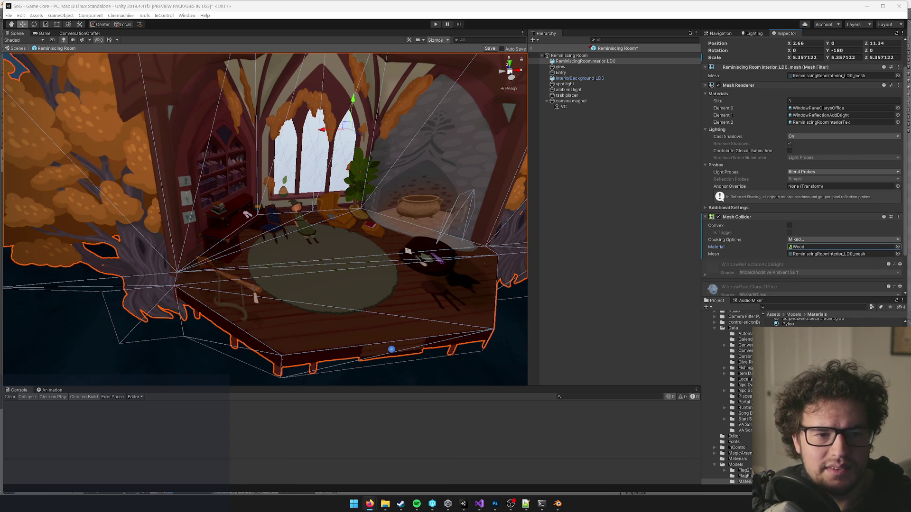
{"action": "scroll", "coordinate": [366, 185], "scroll_direction": "up", "scroll_amount": 2}
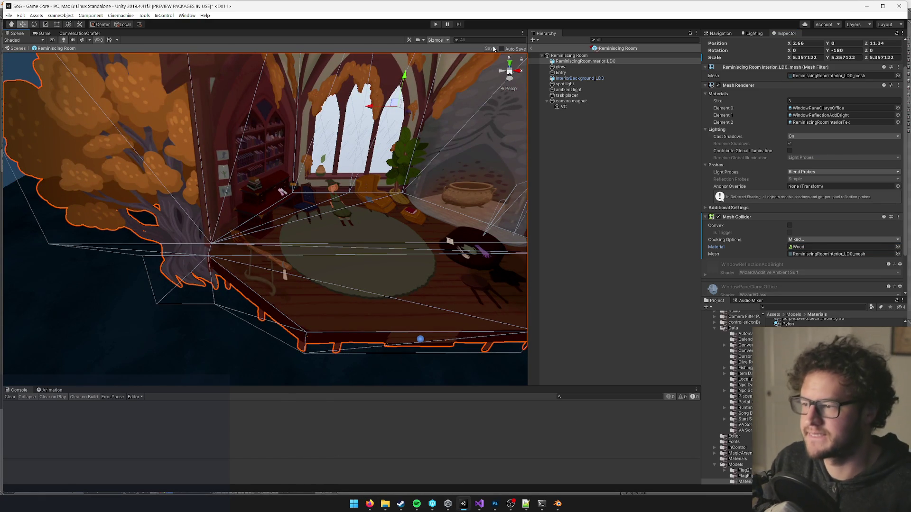
{"action": "left_click_drag", "start_coordinate": [432, 155], "coordinate": [517, 95]}
{"action": "left_click", "coordinate": [534, 50]}
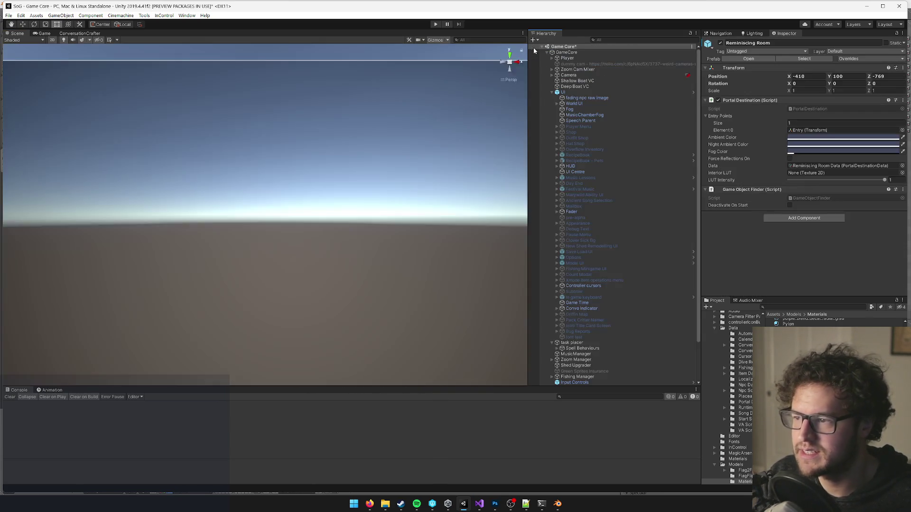
- Select and frame the Player, switching the Scene view from 2D to 3D
{"action": "left_click", "coordinate": [568, 58]}
{"action": "key", "text": "f"}
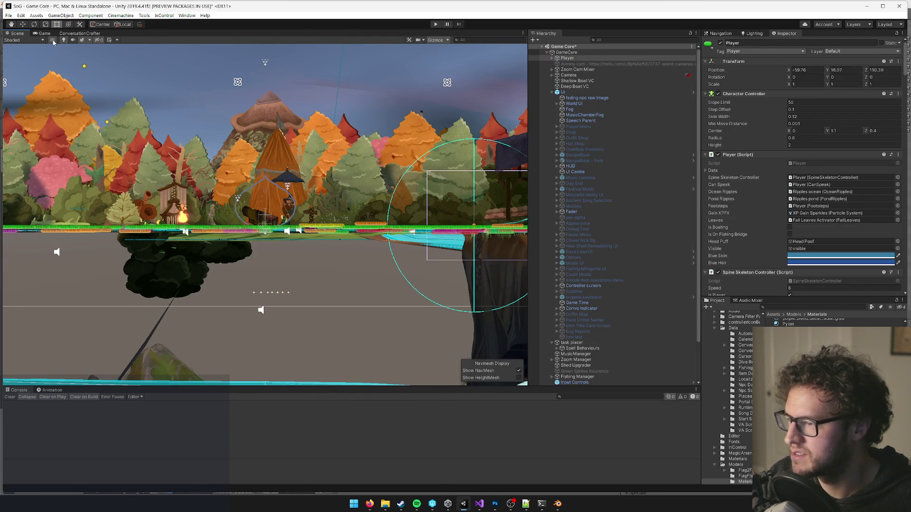
{"action": "left_click", "coordinate": [53, 39]}
{"action": "mouse_move", "coordinate": [256, 199]}
{"action": "left_mouse_down"}
{"action": "mouse_move", "coordinate": [279, 188]}
{"action": "mouse_move", "coordinate": [190, 195]}
{"action": "left_mouse_up"}
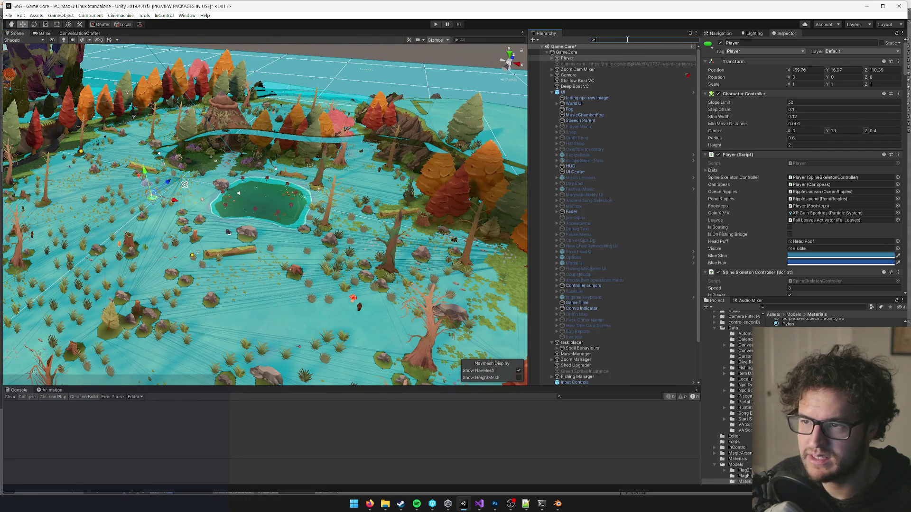
- Find the test tools object via a 'test tool' Hierarchy search and enable it
{"action": "type", "text": "test"}
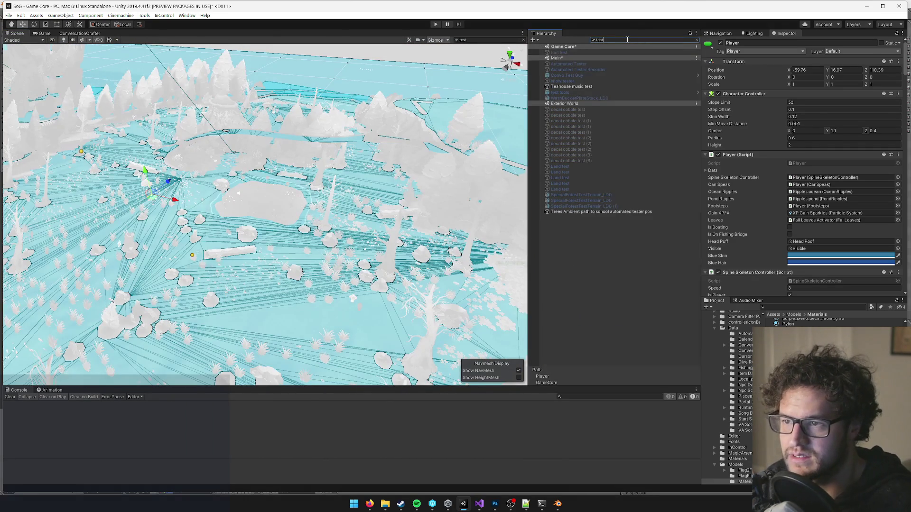
{"action": "type", "text": " tool"}
{"action": "left_click", "coordinate": [574, 53]}
{"action": "left_click", "coordinate": [721, 43]}
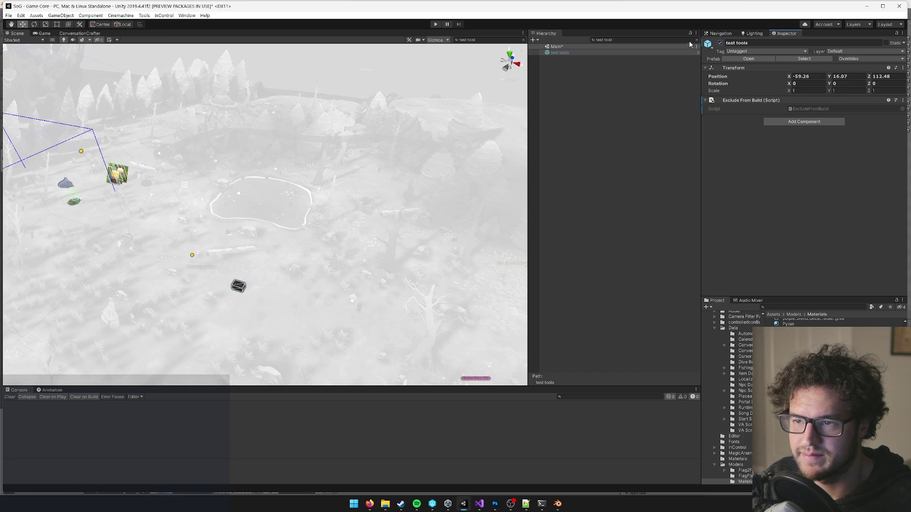
{"action": "left_click", "coordinate": [697, 40]}
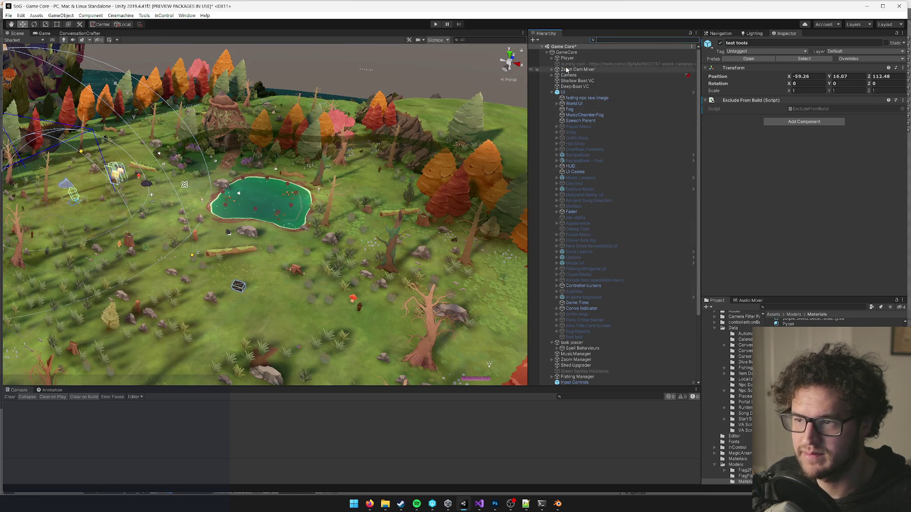
- Move the Player over to stand beside the house entrance door
{"action": "double_click", "coordinate": [567, 58]}
{"action": "mouse_move", "coordinate": [292, 189]}
{"action": "left_mouse_down"}
{"action": "mouse_move", "coordinate": [158, 213]}
{"action": "mouse_move", "coordinate": [181, 200]}
{"action": "left_mouse_up"}
{"action": "key", "text": "w"}
{"action": "left_click_drag", "start_coordinate": [335, 215], "coordinate": [477, 205]}
{"action": "scroll", "coordinate": [477, 205], "scroll_direction": "up", "scroll_amount": 2}
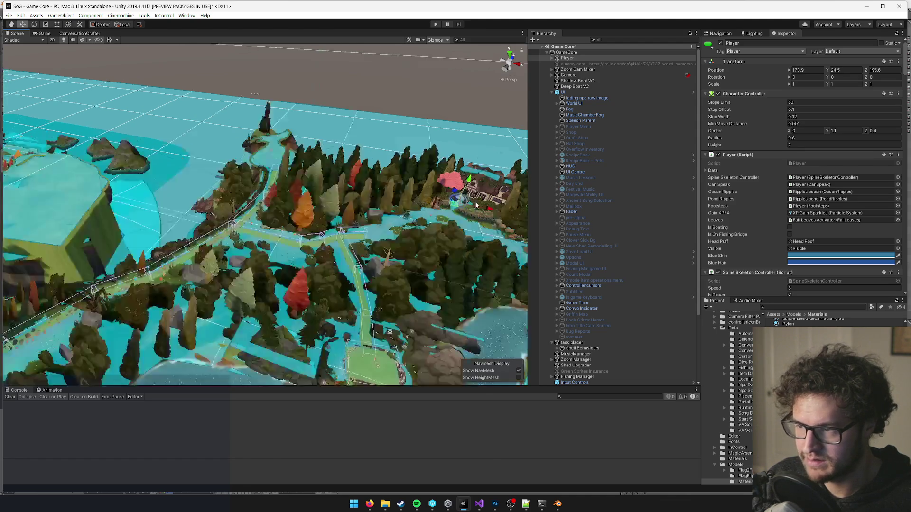
{"action": "key", "text": "f"}
{"action": "scroll", "coordinate": [72, 71], "scroll_direction": "up", "scroll_amount": 3}
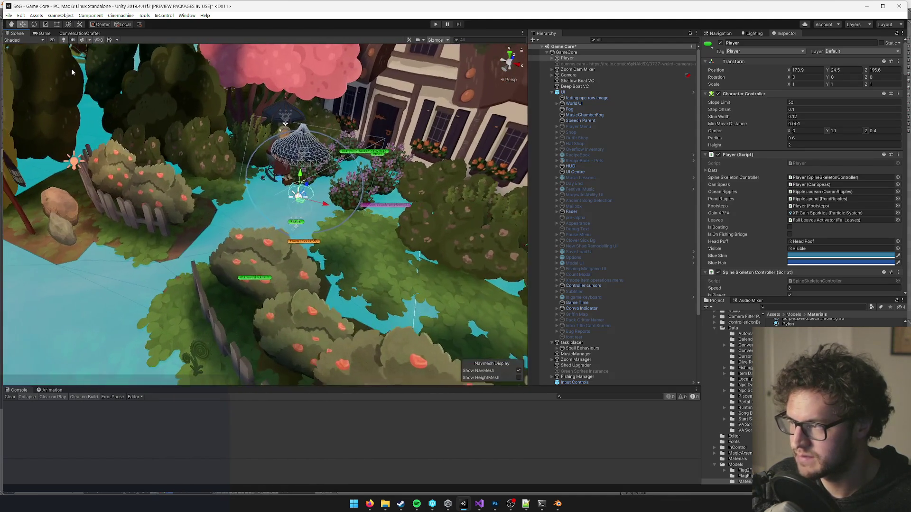
{"action": "key", "text": "z"}
{"action": "left_click_drag", "start_coordinate": [298, 222], "coordinate": [297, 209]}
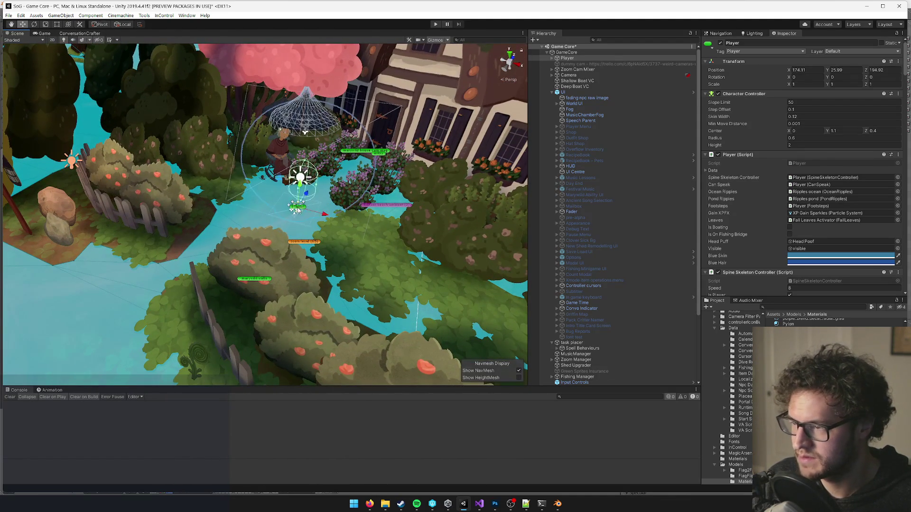
{"action": "scroll", "coordinate": [332, 212], "scroll_direction": "up", "scroll_amount": 5}
{"action": "left_click", "coordinate": [354, 214]}
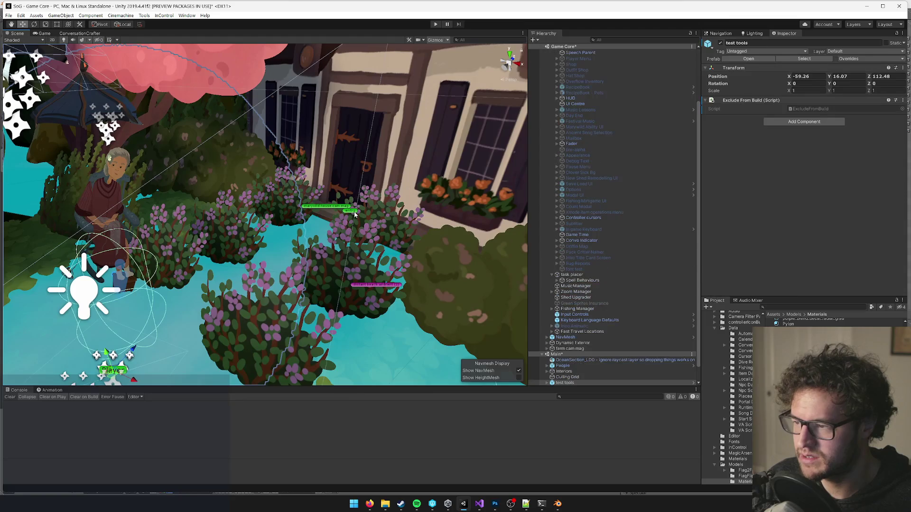
- Select the house's entry portal and look up the Reminiscing Room asset name in Project search
{"action": "scroll", "coordinate": [359, 218], "scroll_direction": "up", "scroll_amount": 5}
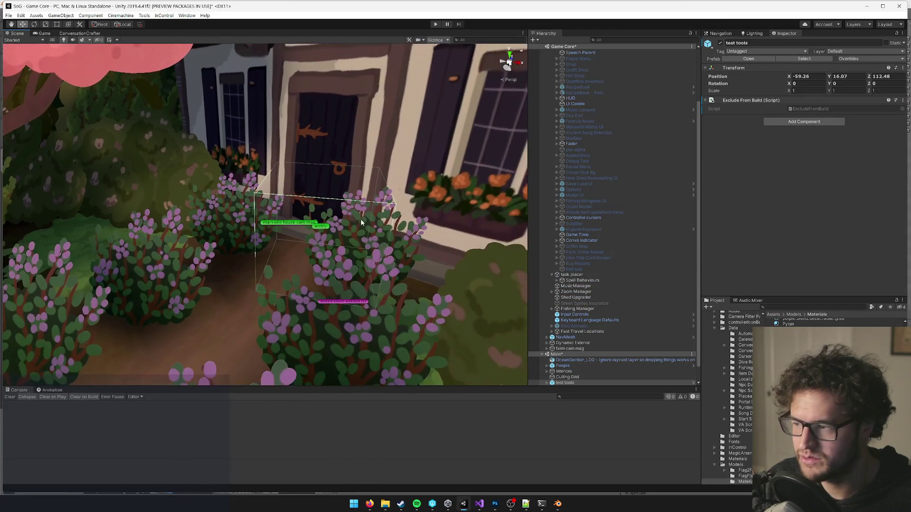
{"action": "left_click", "coordinate": [360, 219]}
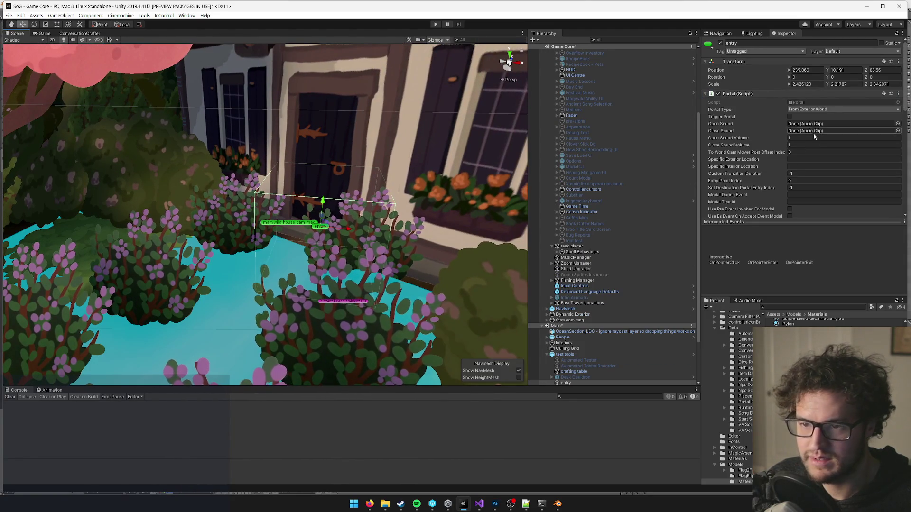
{"action": "scroll", "coordinate": [813, 133], "scroll_direction": "down", "scroll_amount": 5}
{"action": "scroll", "coordinate": [796, 126], "scroll_direction": "down", "scroll_amount": 4}
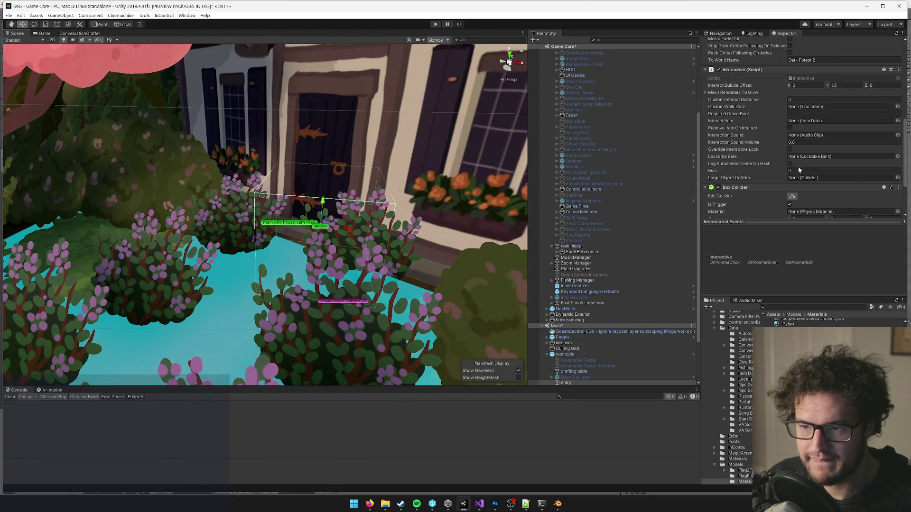
{"action": "scroll", "coordinate": [799, 169], "scroll_direction": "up", "scroll_amount": 5}
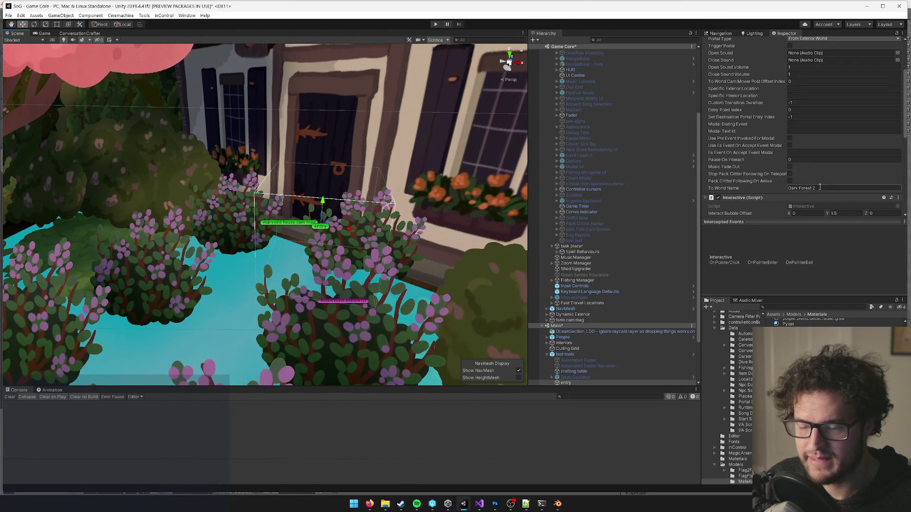
{"action": "left_click", "coordinate": [807, 307]}
{"action": "type", "text": "eminis"}
{"action": "left_click", "coordinate": [798, 322]}
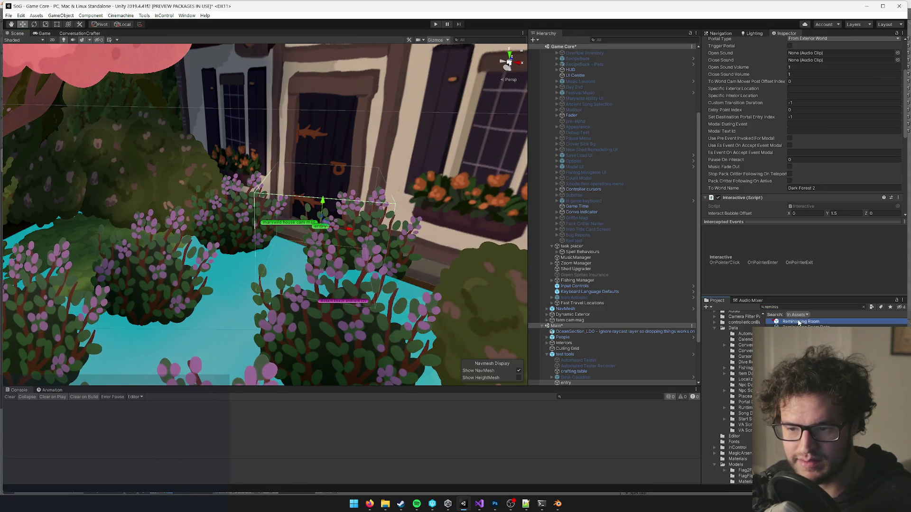
- Change the Portal's To World Name from Dark Forest 2 to Reminiscing Room
{"action": "left_click", "coordinate": [327, 229]}
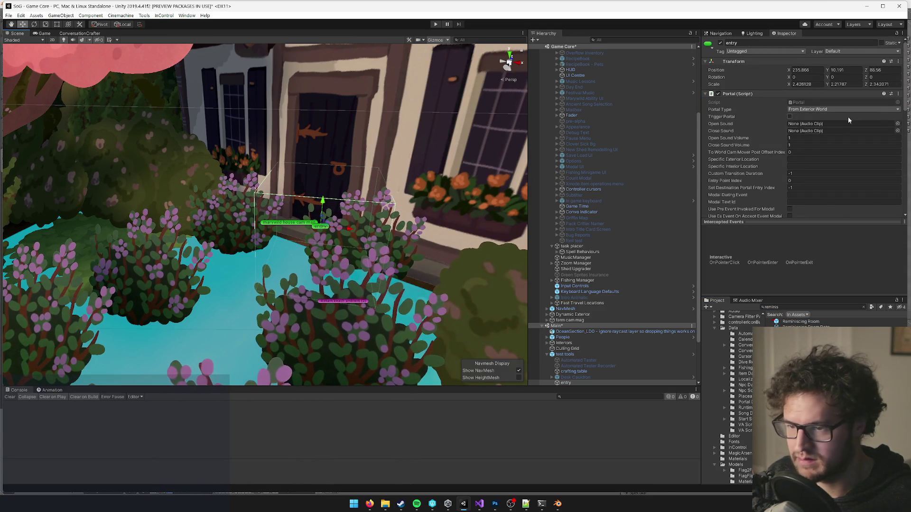
{"action": "scroll", "coordinate": [839, 124], "scroll_direction": "down", "scroll_amount": 5}
{"action": "left_click", "coordinate": [822, 123]}
{"action": "type", "text": "Reminiscing Room"}
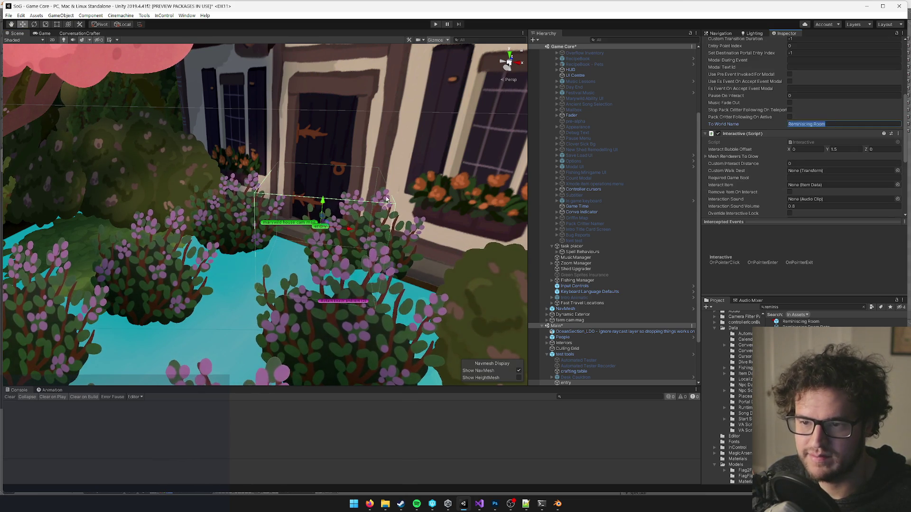
{"action": "scroll", "coordinate": [386, 199], "scroll_direction": "down", "scroll_amount": 5}
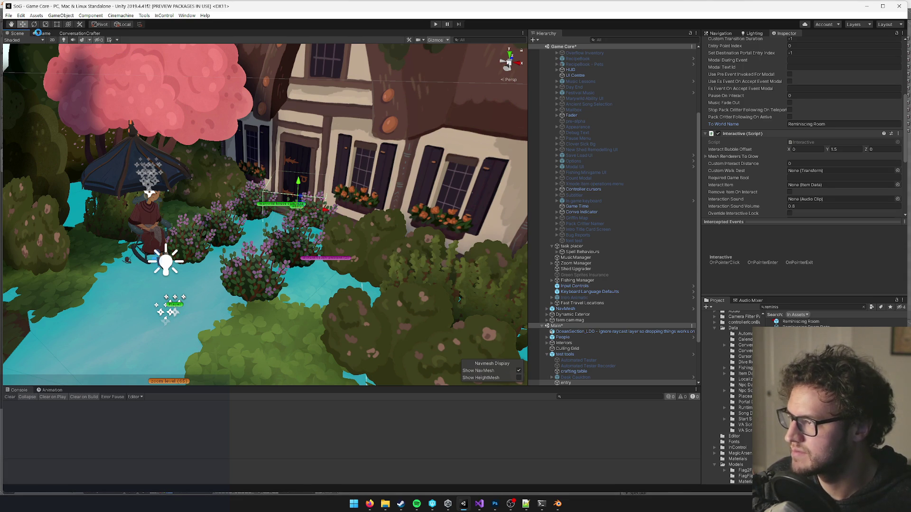
{"action": "left_click", "coordinate": [40, 34]}
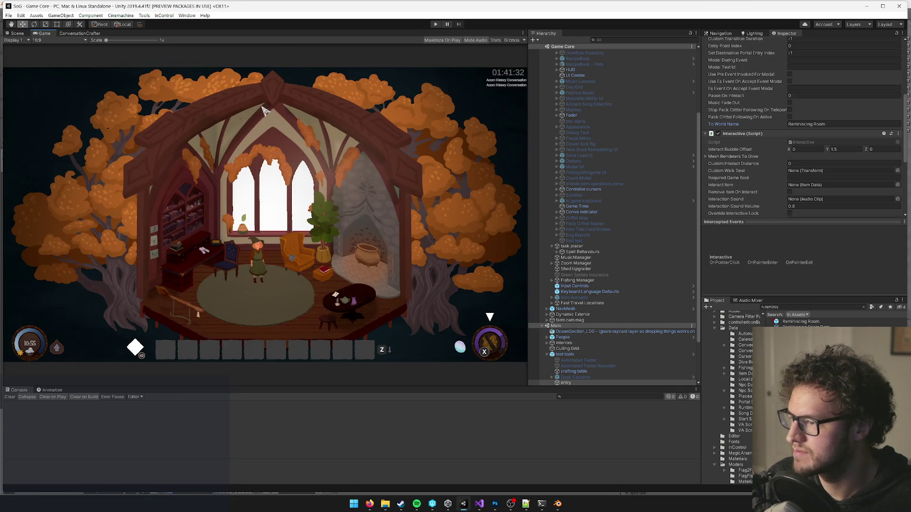
{"action": "left_click", "coordinate": [17, 34]}
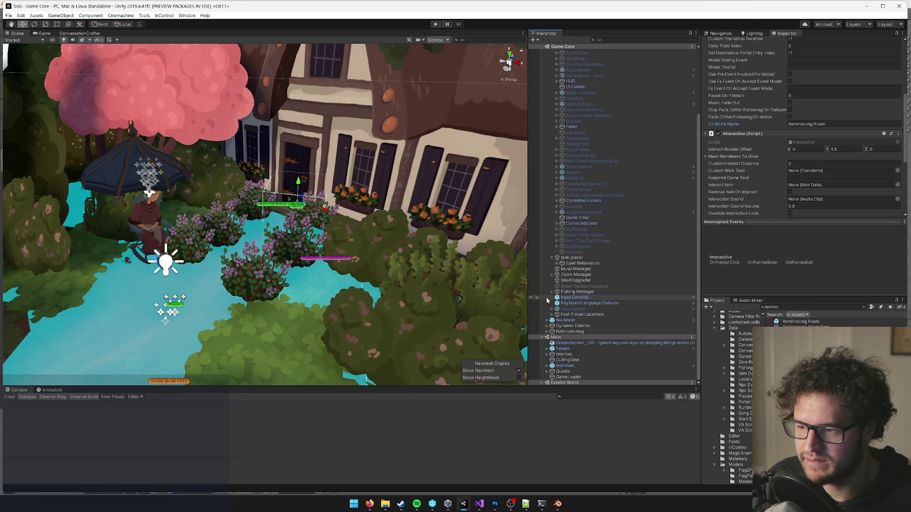
{"action": "left_click", "coordinate": [546, 355]}
{"action": "scroll", "coordinate": [595, 340], "scroll_direction": "down", "scroll_amount": 10}
{"action": "left_click", "coordinate": [576, 304]}
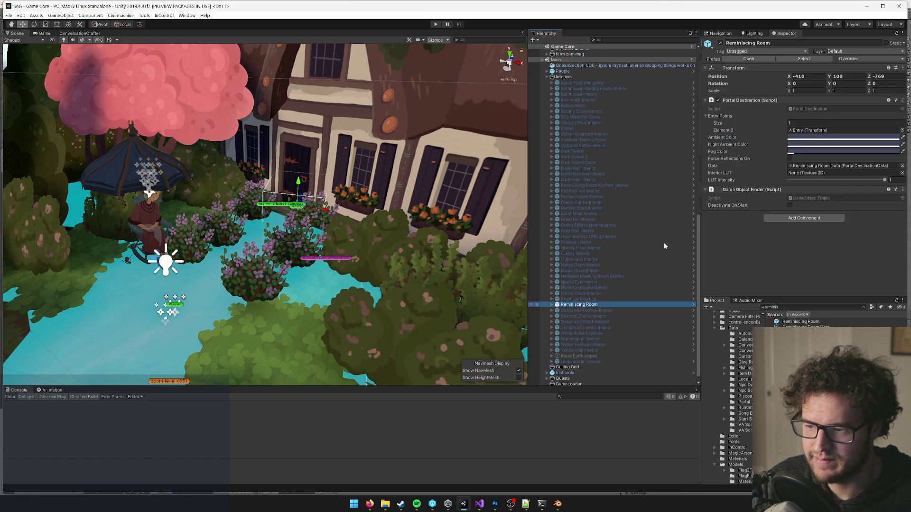
{"action": "left_click", "coordinate": [47, 33]}
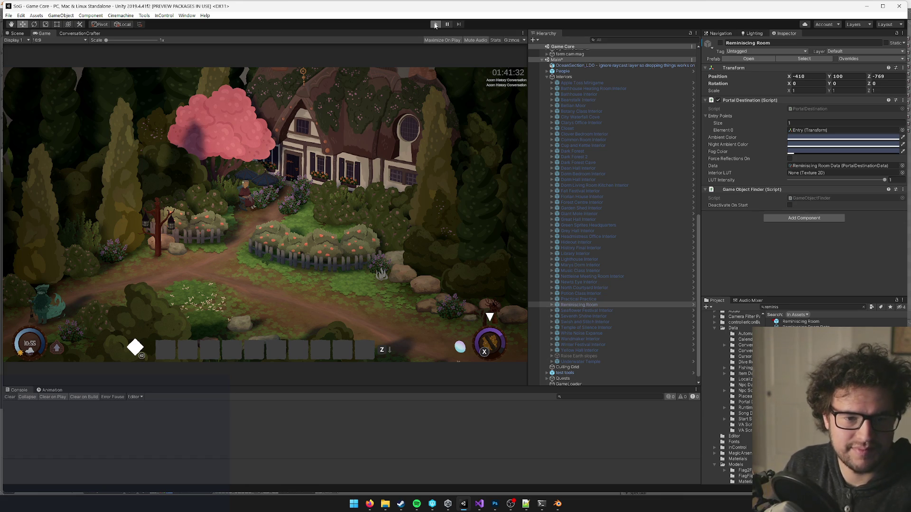
{"action": "left_click", "coordinate": [435, 24]}
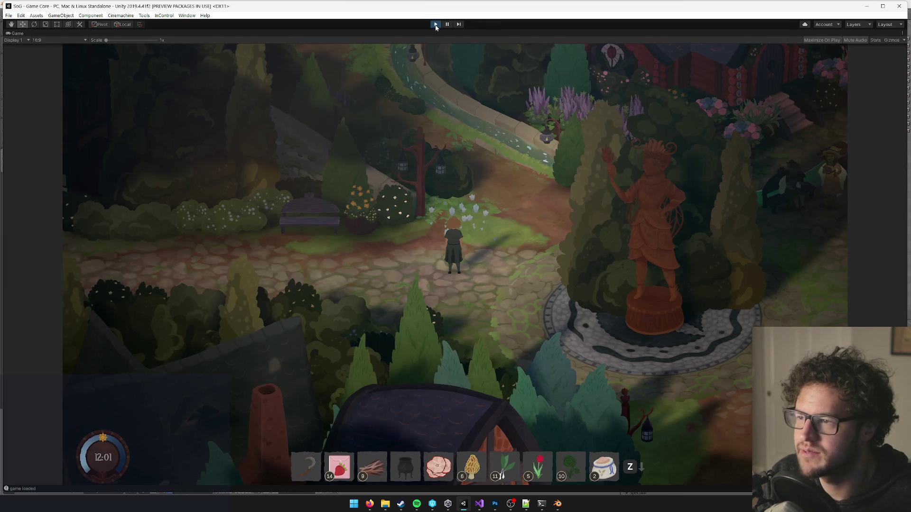
- Run a play test walking through the town garden, then stop it
{"action": "left_click", "coordinate": [435, 24]}
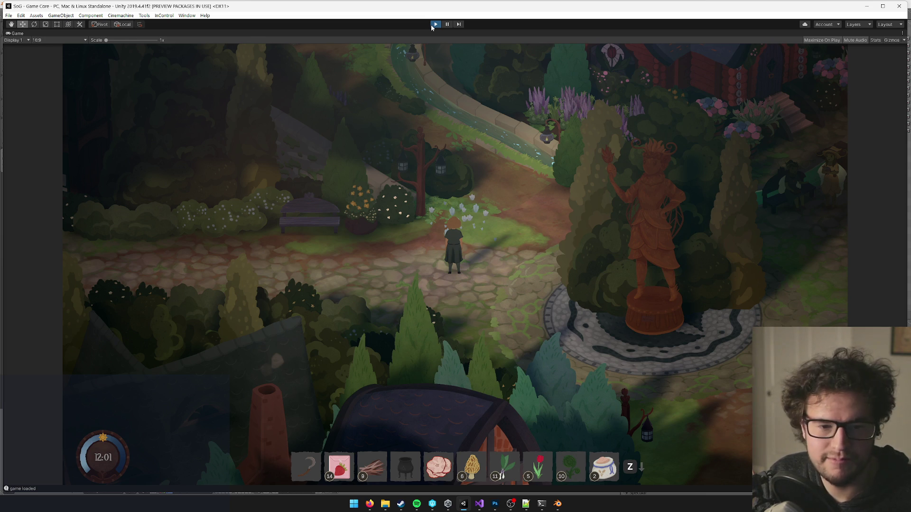
{"action": "left_click", "coordinate": [431, 24]}
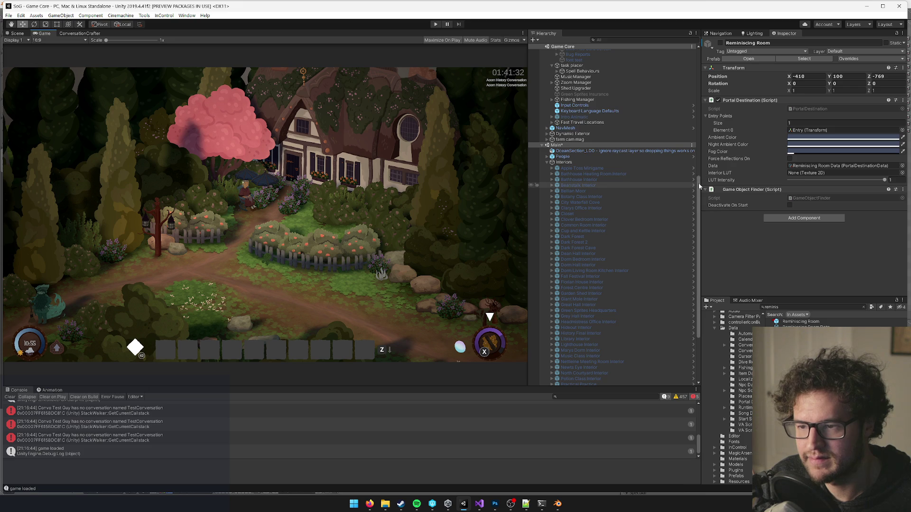
- Set GameCore's Game Start Settings to Developer Start Settings
{"action": "scroll", "coordinate": [565, 57], "scroll_direction": "up", "scroll_amount": 10}
{"action": "left_click", "coordinate": [566, 52]}
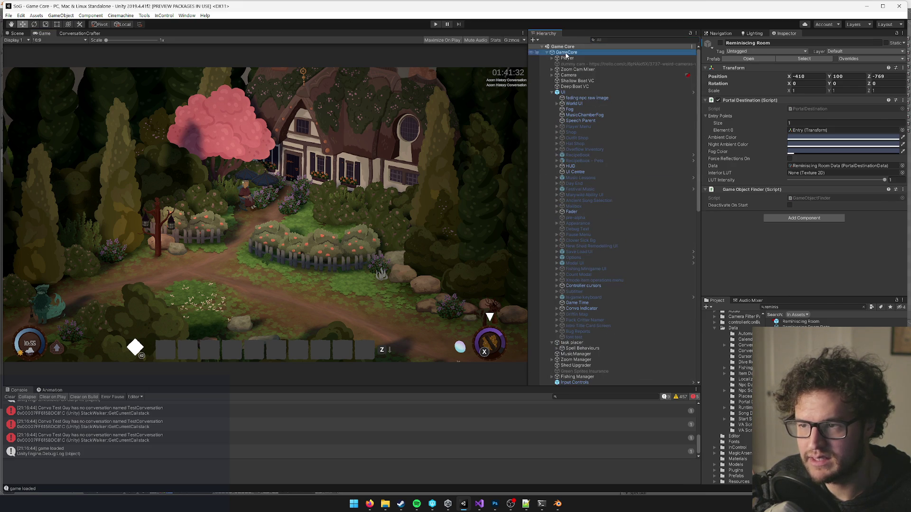
{"action": "left_click", "coordinate": [897, 116]}
{"action": "type", "text": "deve"}
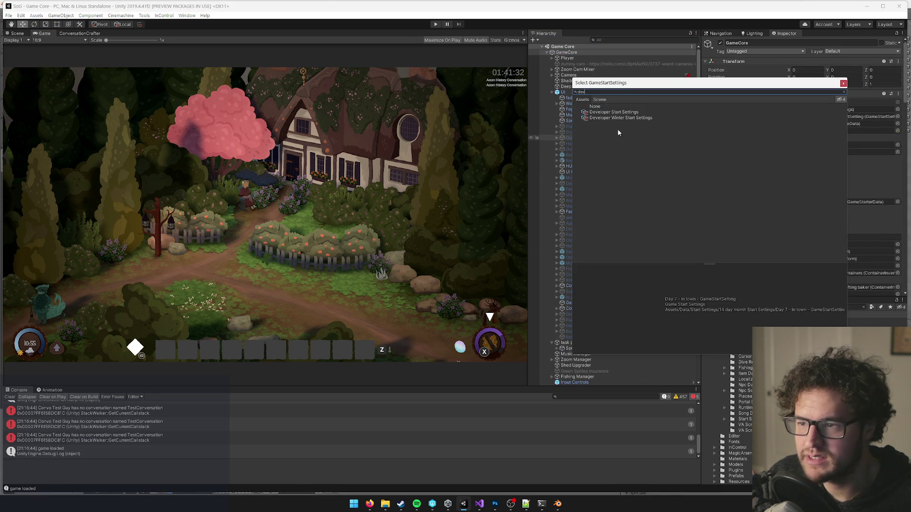
{"action": "left_click", "coordinate": [749, 112]}
{"action": "left_click", "coordinate": [842, 83]}
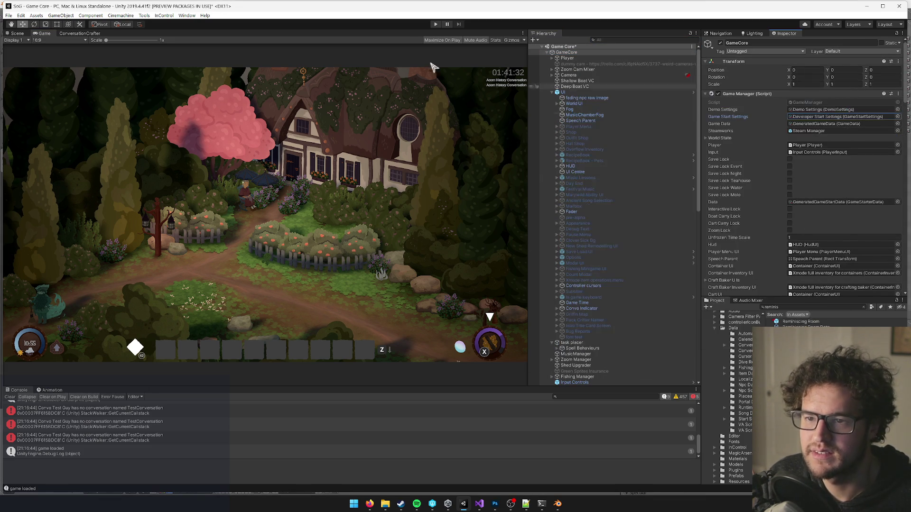
- Start a play test, clear the console errors, and start playing again
{"action": "left_click", "coordinate": [436, 24]}
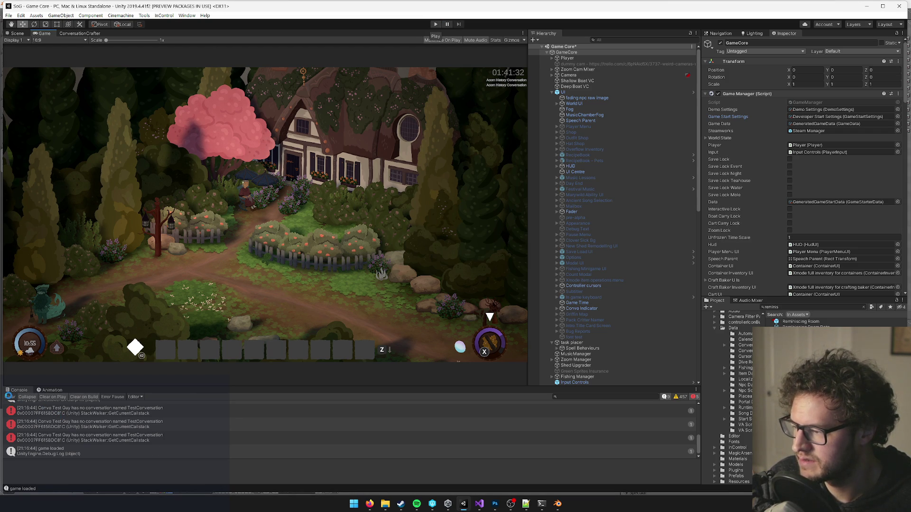
{"action": "left_click", "coordinate": [10, 397]}
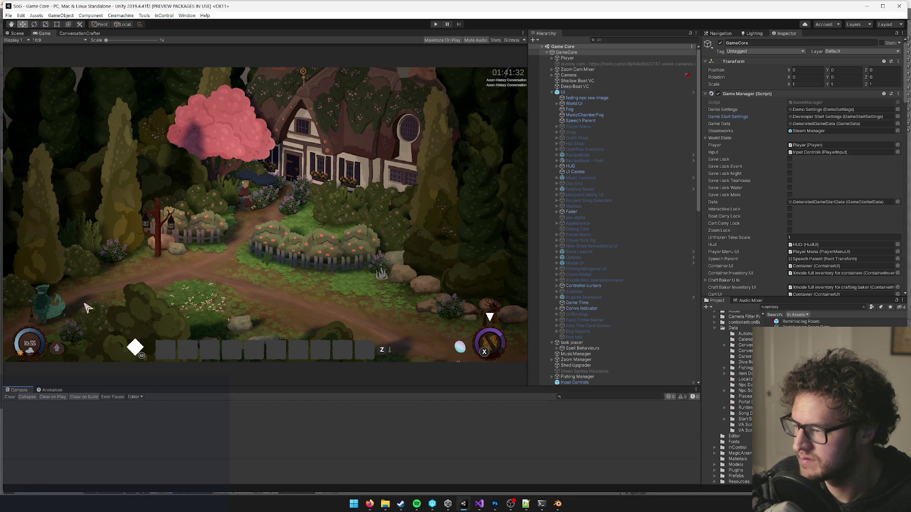
{"action": "left_click", "coordinate": [435, 26]}
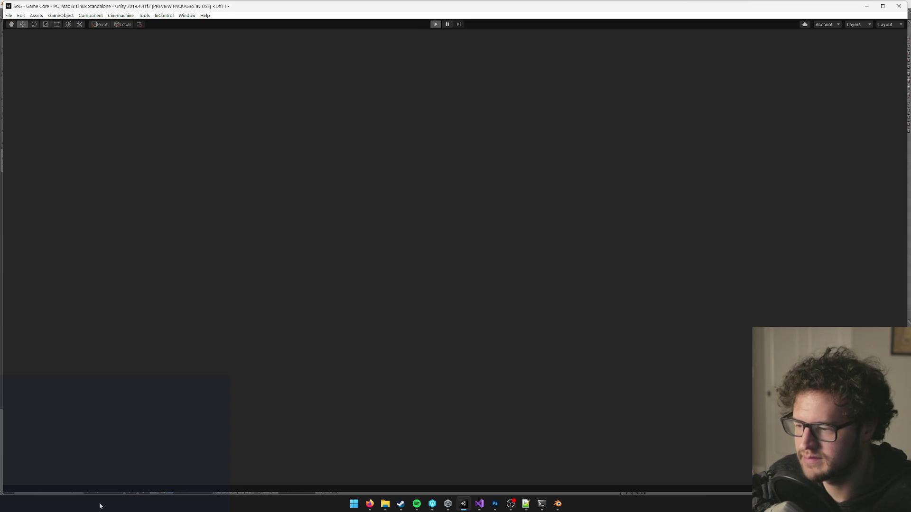
- Play into the Reminiscing Room interior, then exit Play mode with Ctrl+P
{"action": "mouse_move", "coordinate": [369, 503]}
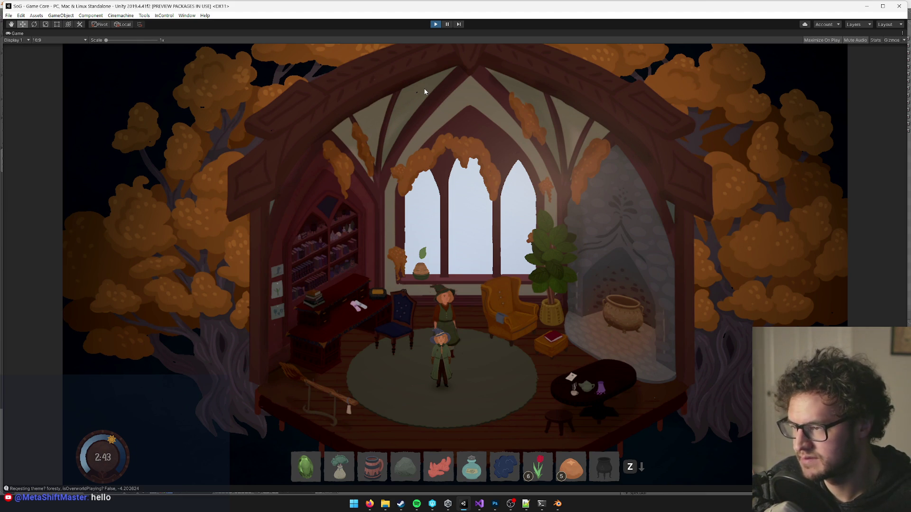
{"action": "key", "text": "ctrl+p"}
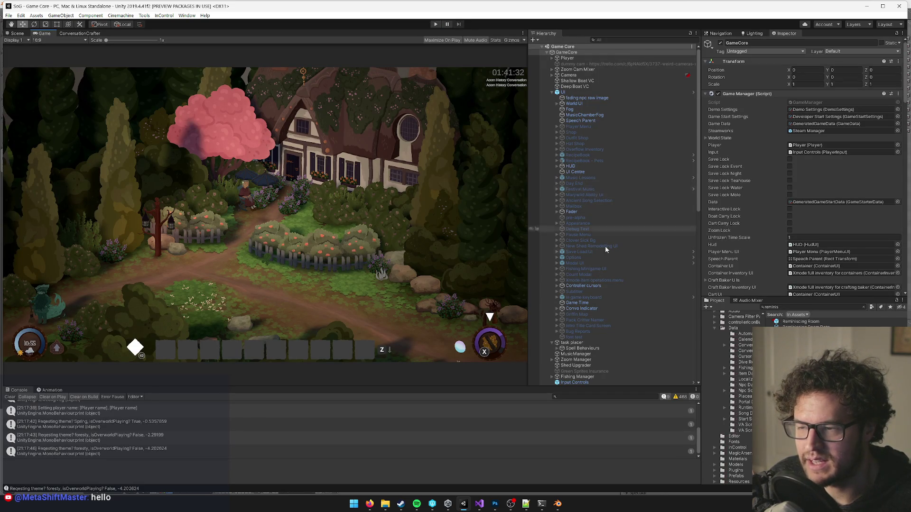
{"action": "scroll", "coordinate": [621, 295], "scroll_direction": "down", "scroll_amount": 10}
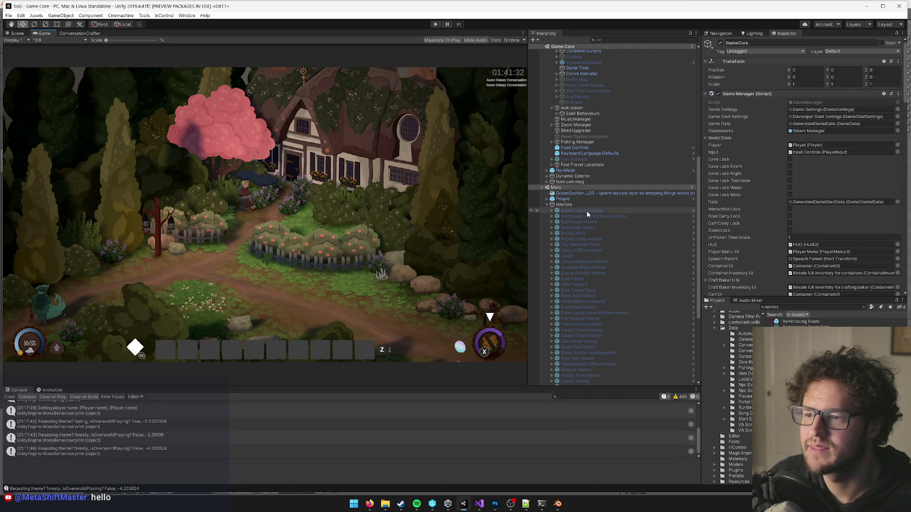
- Open the Reminiscing Room prefab asset briefly, then leave it and return to the scene
{"action": "scroll", "coordinate": [617, 247], "scroll_direction": "down", "scroll_amount": 6}
{"action": "left_click", "coordinate": [801, 322]}
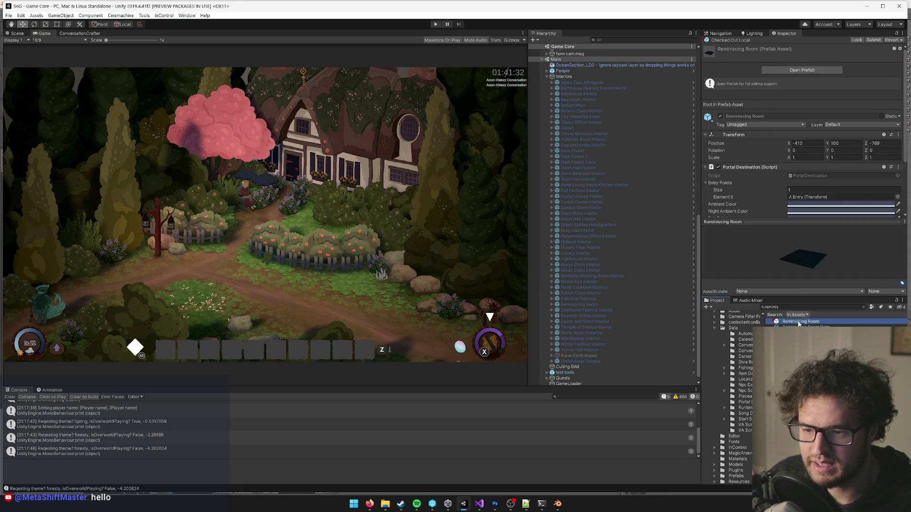
{"action": "left_click", "coordinate": [797, 69]}
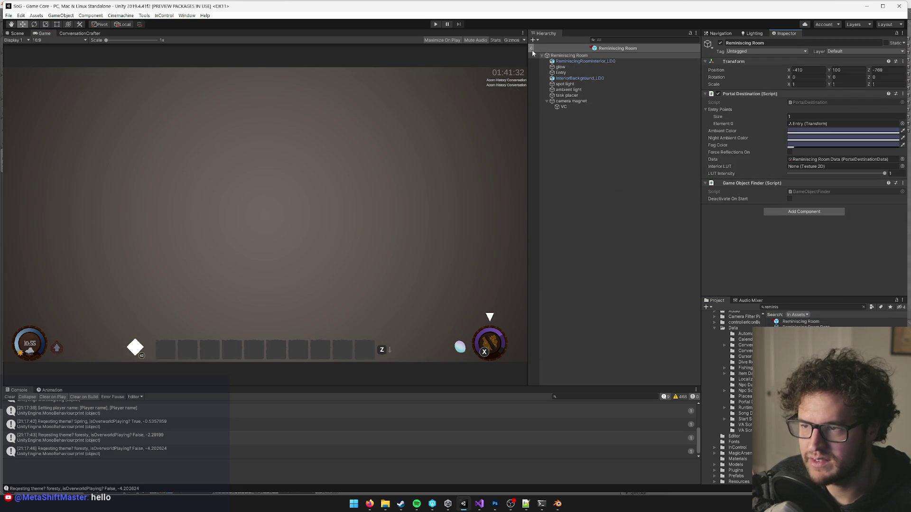
{"action": "left_click", "coordinate": [532, 50]}
- Search the Hierarchy for 'remin' and open the Reminiscing Room instance in Prefab Mode
{"action": "scroll", "coordinate": [583, 133], "scroll_direction": "up", "scroll_amount": 3}
{"action": "left_click", "coordinate": [611, 40]}
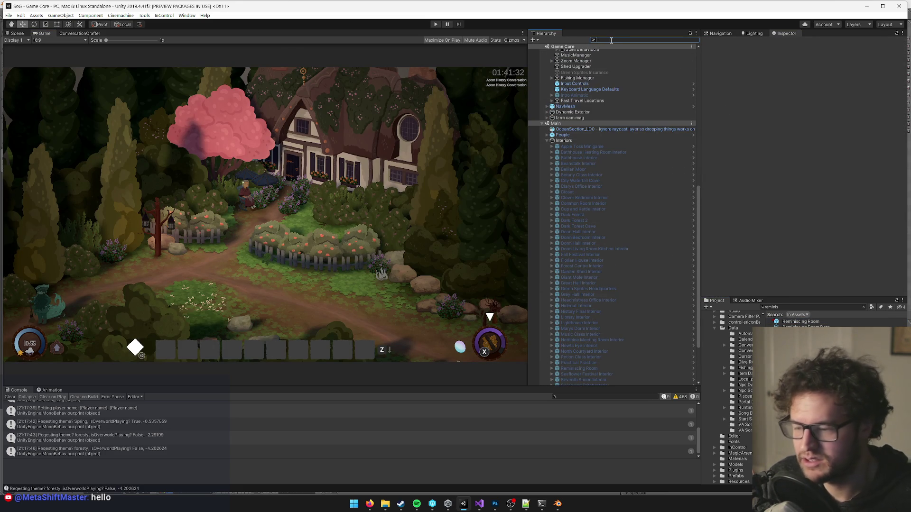
{"action": "type", "text": "remin"}
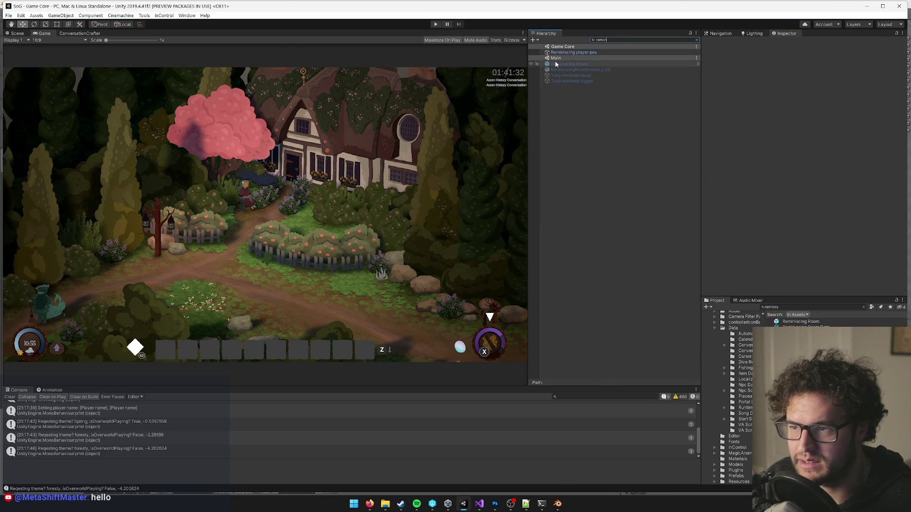
{"action": "left_click", "coordinate": [554, 63]}
{"action": "left_click", "coordinate": [749, 58]}
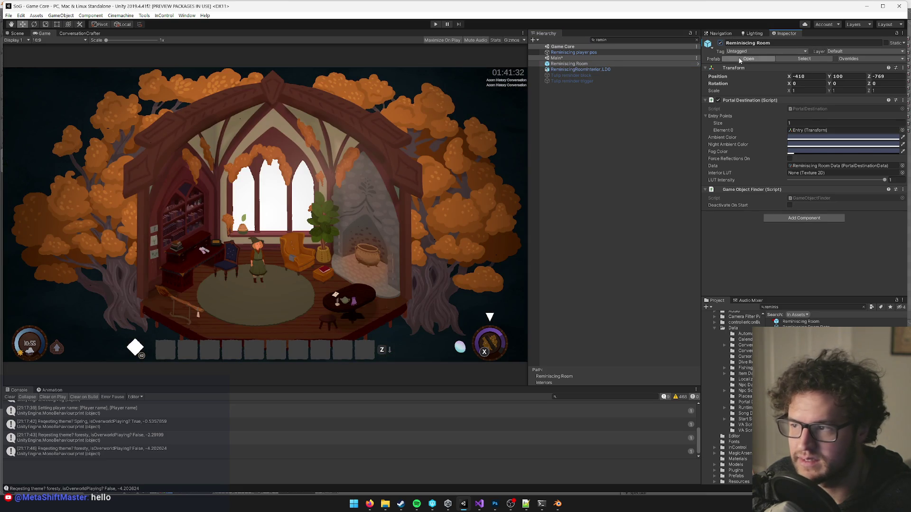
{"action": "left_click", "coordinate": [17, 34]}
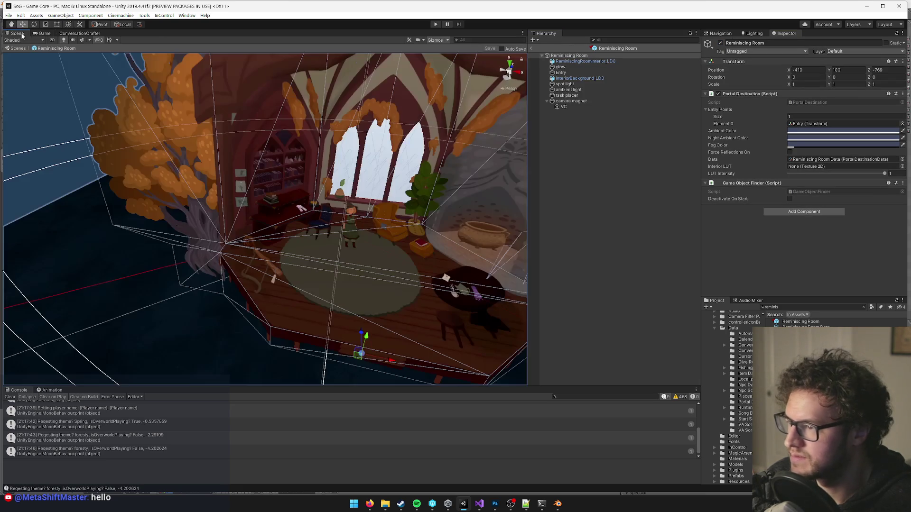
- Set ReminiscingRoomInterior_LD0's Transform scale to 4.5 on X, Y and Z
{"action": "left_click", "coordinate": [387, 156]}
{"action": "mouse_move", "coordinate": [387, 156]}
{"action": "left_mouse_down"}
{"action": "mouse_move", "coordinate": [346, 126]}
{"action": "mouse_move", "coordinate": [380, 131]}
{"action": "mouse_move", "coordinate": [346, 182]}
{"action": "left_mouse_up"}
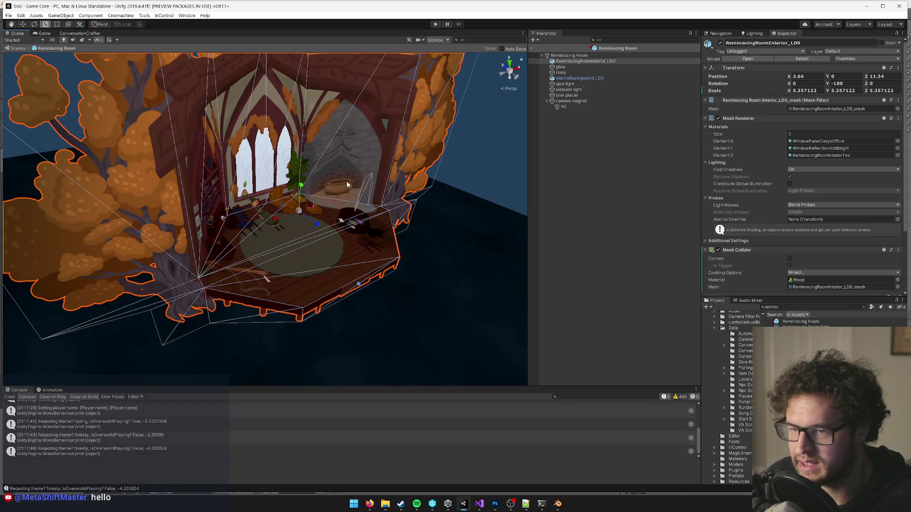
{"action": "scroll", "coordinate": [346, 182], "scroll_direction": "up", "scroll_amount": 5}
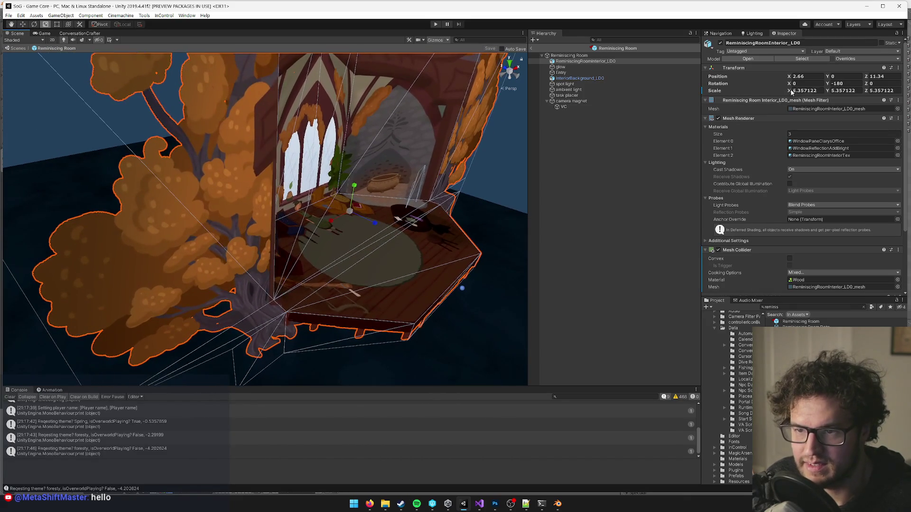
{"action": "left_click", "coordinate": [799, 90]}
{"action": "type", "text": "4.5"}
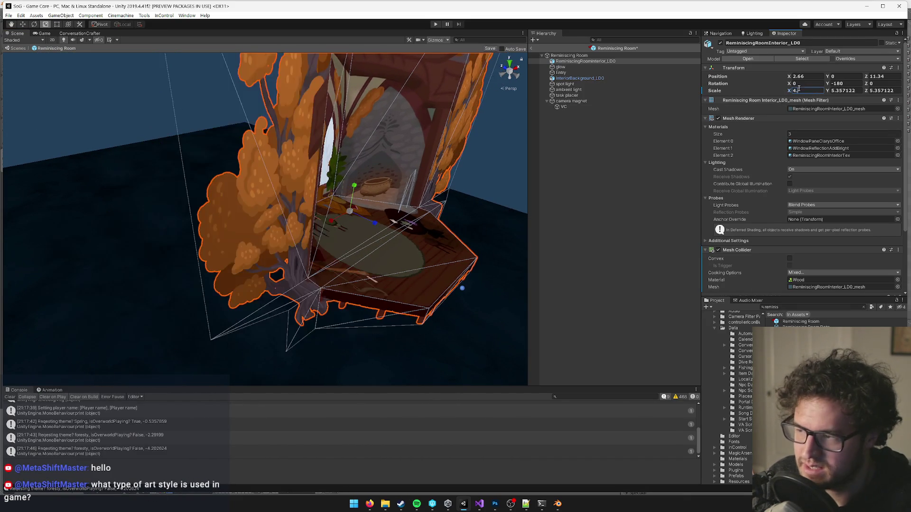
{"action": "key", "text": "Tab"}
{"action": "type", "text": "4.5"}
{"action": "key", "text": "Tab"}
{"action": "type", "text": "4.5"}
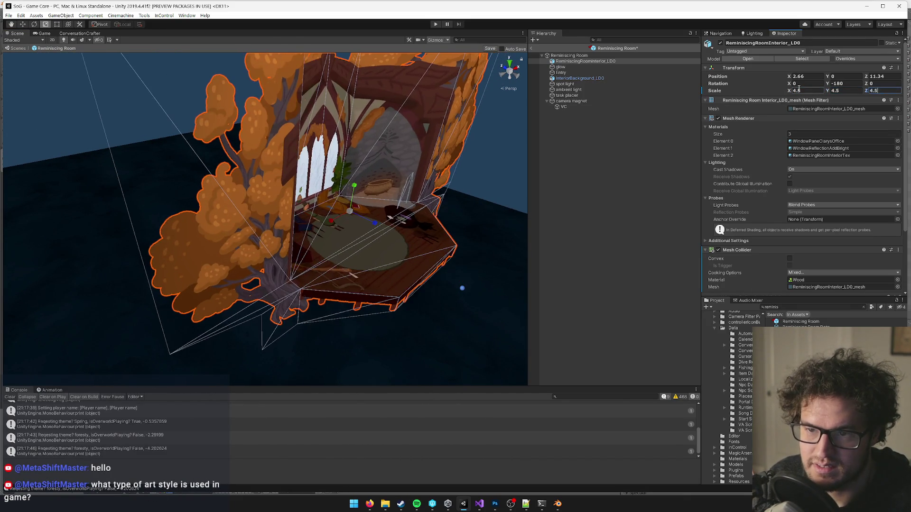
{"action": "type", "text": "w"}
- Inspect the resized room interior, then bring Blender to the front
{"action": "mouse_move", "coordinate": [387, 229]}
{"action": "left_mouse_down", "text": "alt"}
{"action": "mouse_move", "coordinate": [381, 237]}
{"action": "mouse_move", "coordinate": [412, 233]}
{"action": "mouse_move", "coordinate": [366, 189]}
{"action": "mouse_move", "coordinate": [351, 155]}
{"action": "left_mouse_up", "text": "alt"}
{"action": "scroll", "coordinate": [350, 154], "scroll_direction": "up", "scroll_amount": 5}
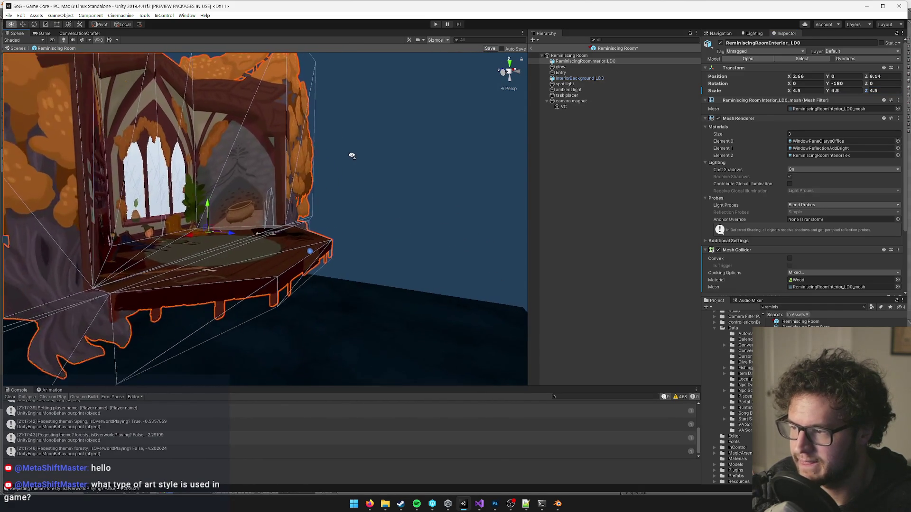
{"action": "left_click", "coordinate": [558, 503]}
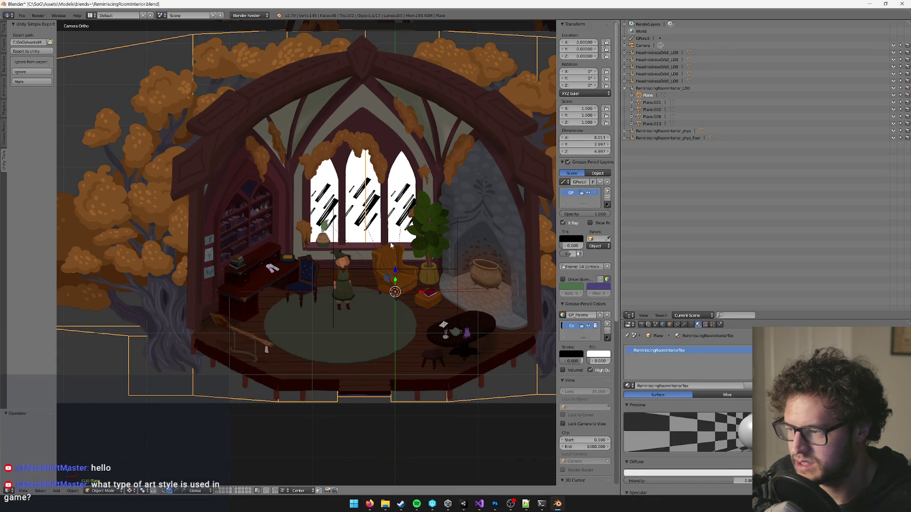
- Undo the grease pencil edits in Blender, save the room file, and return to Unity
{"action": "key", "text": "ctrl+z"}
{"action": "key", "text": "ctrl+z"}
{"action": "key", "text": "ctrl+z"}
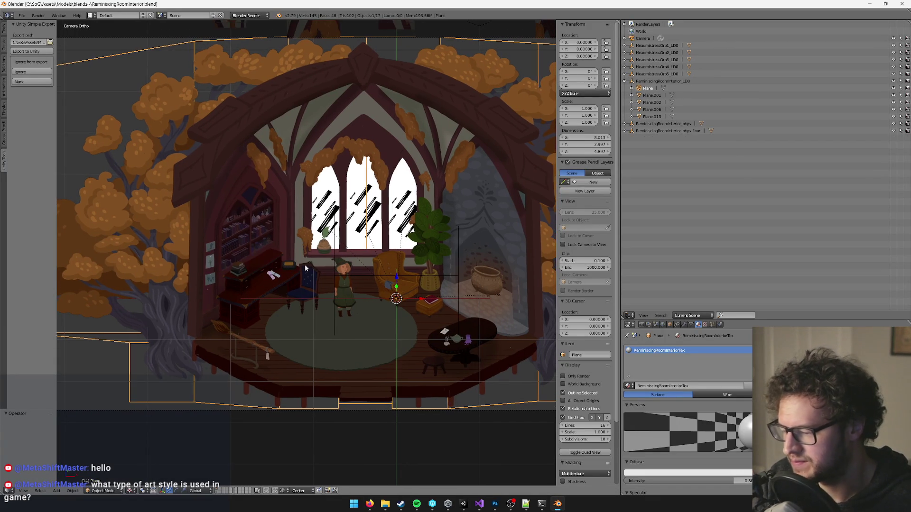
{"action": "key", "text": "ctrl+z"}
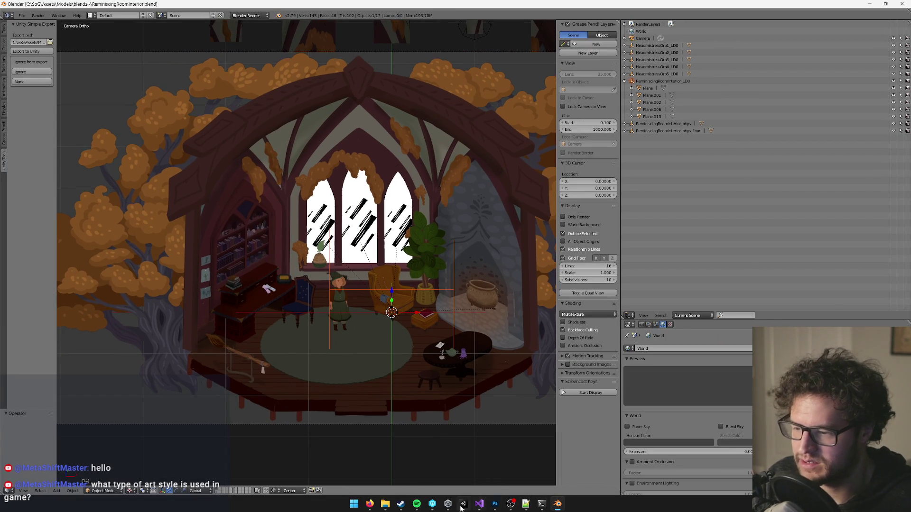
{"action": "left_click", "coordinate": [462, 505]}
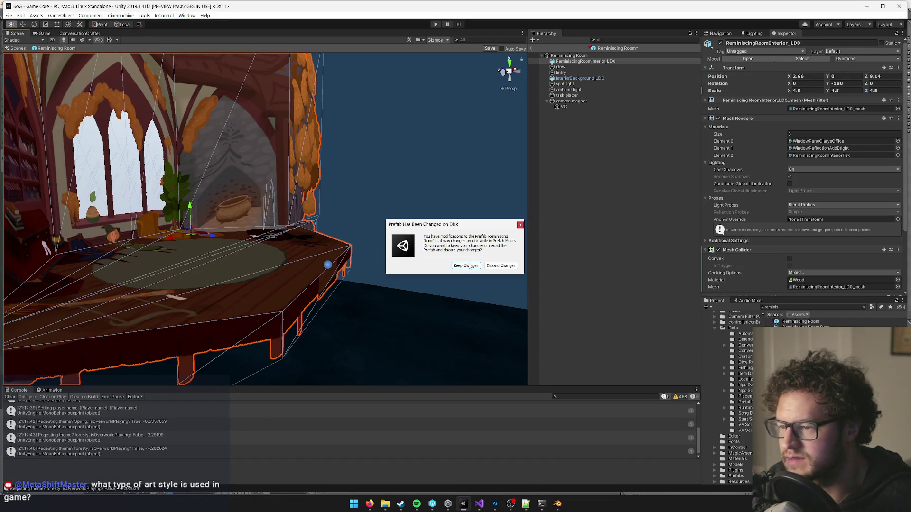
- Keep the prefab edits after the reimport, nudge the room mesh on X, and save the prefab
{"action": "left_click", "coordinate": [467, 265]}
{"action": "mouse_move", "coordinate": [210, 237]}
{"action": "left_mouse_down"}
{"action": "mouse_move", "coordinate": [182, 243]}
{"action": "mouse_move", "coordinate": [300, 229]}
{"action": "mouse_move", "coordinate": [297, 221]}
{"action": "mouse_move", "coordinate": [389, 226]}
{"action": "mouse_move", "coordinate": [362, 199]}
{"action": "mouse_move", "coordinate": [316, 216]}
{"action": "left_mouse_up"}
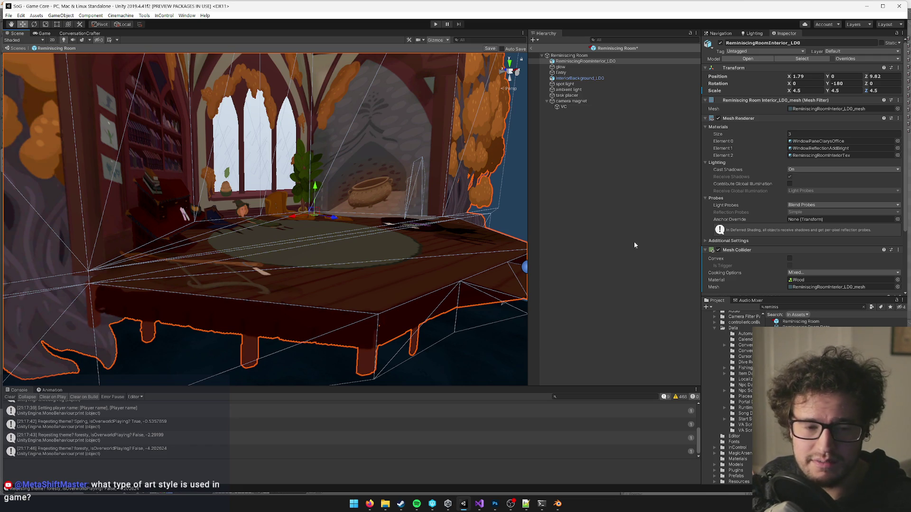
{"action": "mouse_move", "coordinate": [84, 193]}
{"action": "left_mouse_down"}
{"action": "mouse_move", "coordinate": [188, 206]}
{"action": "mouse_move", "coordinate": [223, 190]}
{"action": "mouse_move", "coordinate": [240, 232]}
{"action": "mouse_move", "coordinate": [218, 234]}
{"action": "left_mouse_up"}
{"action": "left_click_drag", "start_coordinate": [303, 142], "coordinate": [302, 141]}
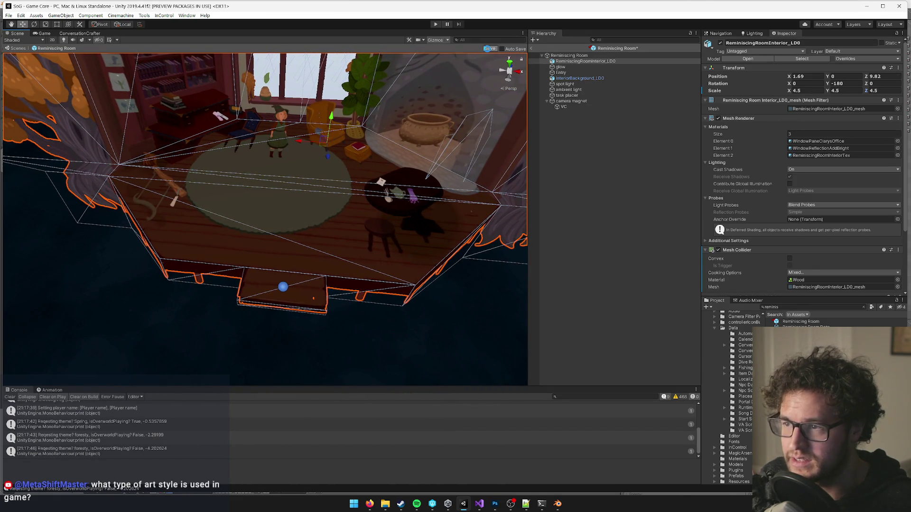
{"action": "left_click", "coordinate": [488, 48]}
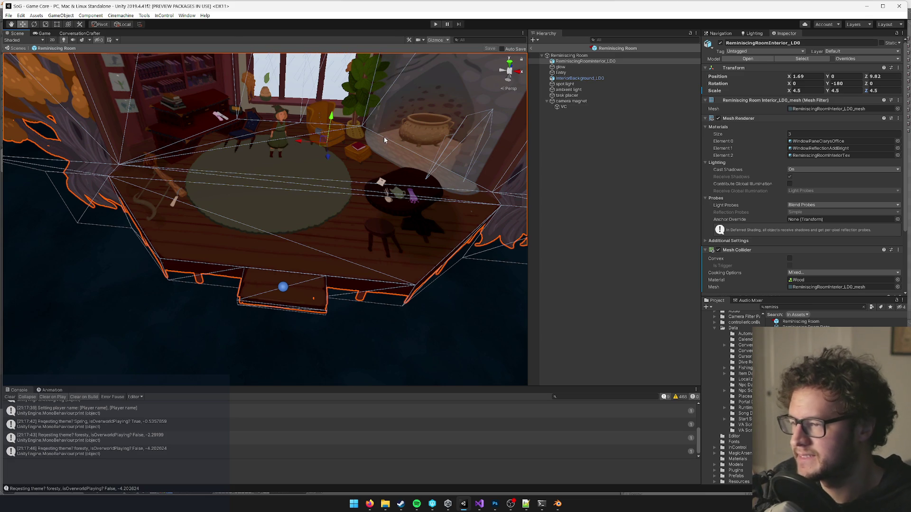
- Preview the room through the Game view, then select camera magnet and VC in the scene
{"action": "left_click", "coordinate": [44, 33]}
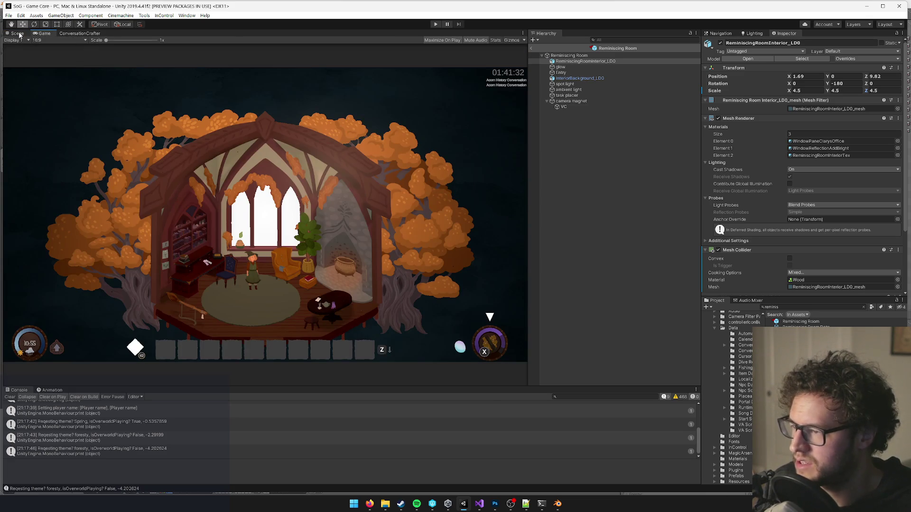
{"action": "left_click", "coordinate": [18, 33]}
{"action": "left_click", "coordinate": [571, 101]}
{"action": "left_click_drag", "start_coordinate": [287, 210], "coordinate": [474, 157]}
{"action": "left_click", "coordinate": [564, 107]}
{"action": "mouse_move", "coordinate": [306, 232]}
{"action": "left_mouse_down"}
{"action": "mouse_move", "coordinate": [361, 211]}
{"action": "mouse_move", "coordinate": [370, 197]}
{"action": "mouse_move", "coordinate": [349, 157]}
{"action": "mouse_move", "coordinate": [410, 147]}
{"action": "left_mouse_up"}
- Set the VC camera's Position Y and Z to 0
{"action": "left_click", "coordinate": [837, 70]}
{"action": "double_click", "coordinate": [849, 70]}
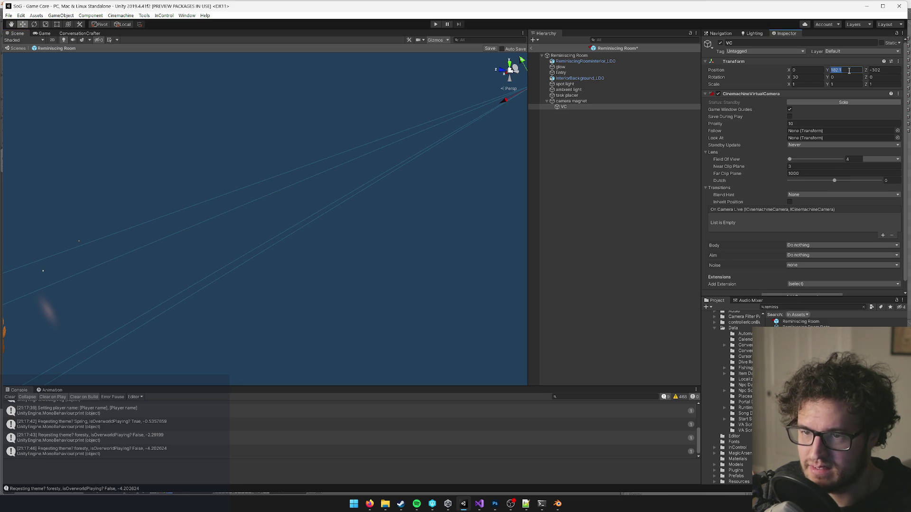
{"action": "type", "text": "0"}
{"action": "key", "text": "Tab"}
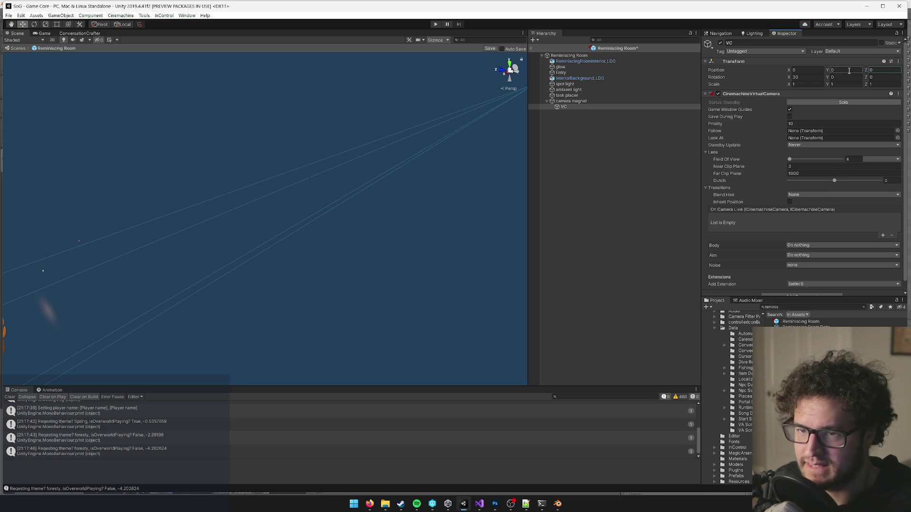
{"action": "key", "text": "Return"}
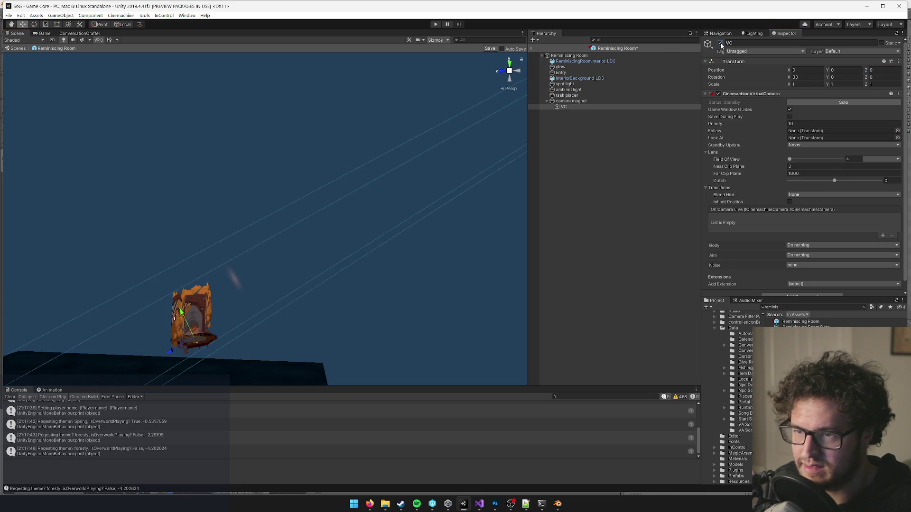
- Move the VC camera up and back to about Y 181.6, Z -278.8 using the Move tool
{"action": "mouse_move", "coordinate": [233, 319]}
{"action": "left_mouse_down"}
{"action": "mouse_move", "coordinate": [242, 322]}
{"action": "mouse_move", "coordinate": [240, 341]}
{"action": "mouse_move", "coordinate": [210, 370]}
{"action": "mouse_move", "coordinate": [502, 184]}
{"action": "left_mouse_up"}
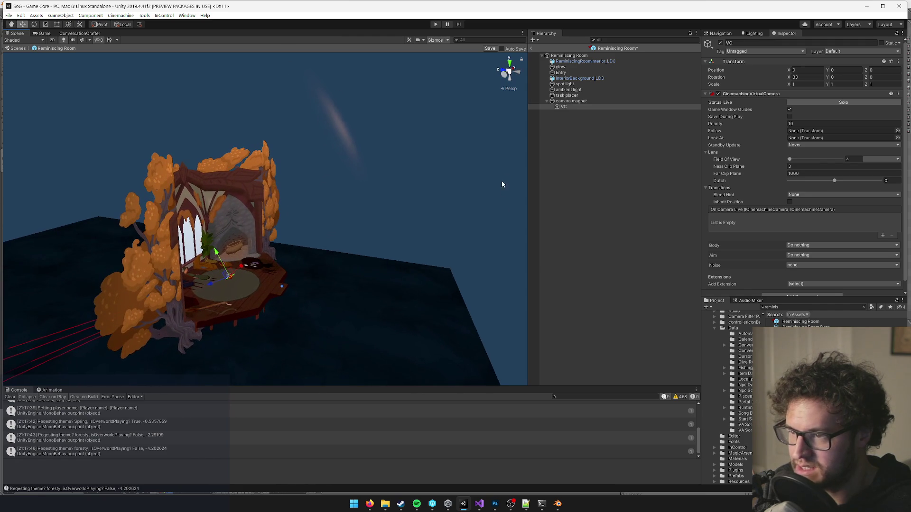
{"action": "left_click", "coordinate": [569, 101]}
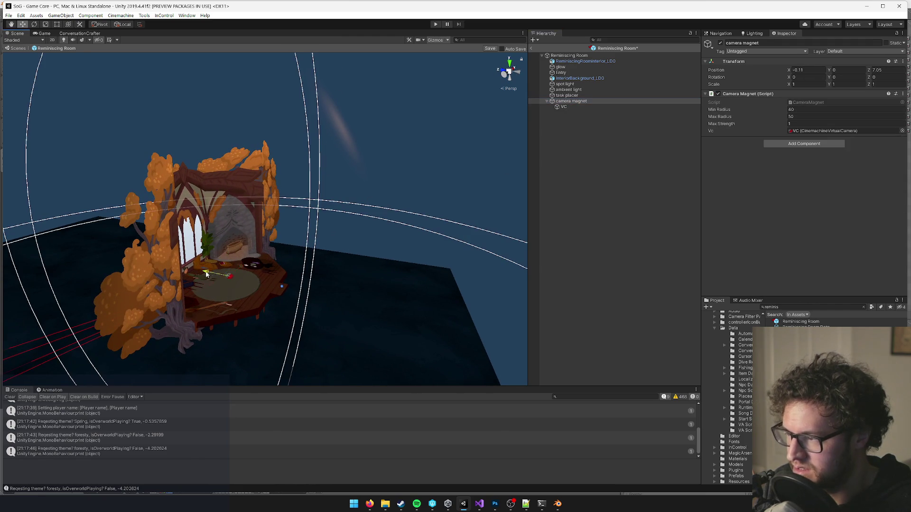
{"action": "mouse_move", "coordinate": [167, 273]}
{"action": "left_mouse_down"}
{"action": "mouse_move", "coordinate": [284, 265]}
{"action": "mouse_move", "coordinate": [275, 280]}
{"action": "mouse_move", "coordinate": [234, 280]}
{"action": "left_mouse_up"}
{"action": "left_click", "coordinate": [564, 107]}
{"action": "mouse_move", "coordinate": [164, 272]}
{"action": "left_mouse_down"}
{"action": "mouse_move", "coordinate": [305, 189]}
{"action": "mouse_move", "coordinate": [406, 218]}
{"action": "mouse_move", "coordinate": [296, 236]}
{"action": "left_mouse_up"}
{"action": "scroll", "coordinate": [296, 236], "scroll_direction": "down", "scroll_amount": 3}
{"action": "left_click_drag", "start_coordinate": [340, 199], "coordinate": [613, 67]}
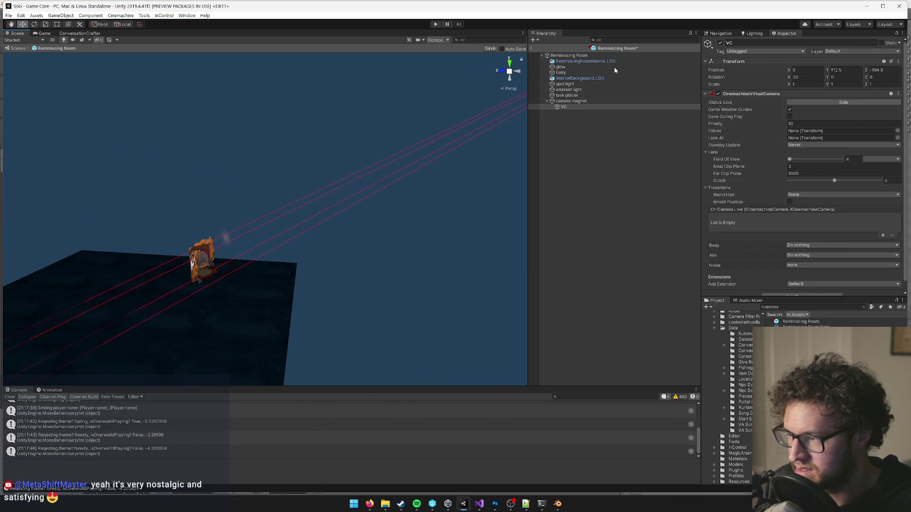
{"action": "mouse_move", "coordinate": [239, 264]}
{"action": "left_mouse_down"}
{"action": "mouse_move", "coordinate": [227, 278]}
{"action": "mouse_move", "coordinate": [133, 285]}
{"action": "mouse_move", "coordinate": [305, 193]}
{"action": "mouse_move", "coordinate": [294, 240]}
{"action": "mouse_move", "coordinate": [262, 230]}
{"action": "left_mouse_up"}
{"action": "key", "text": "w"}
{"action": "mouse_move", "coordinate": [436, 106]}
{"action": "left_mouse_down"}
{"action": "mouse_move", "coordinate": [453, 92]}
{"action": "mouse_move", "coordinate": [512, 81]}
{"action": "left_mouse_up"}
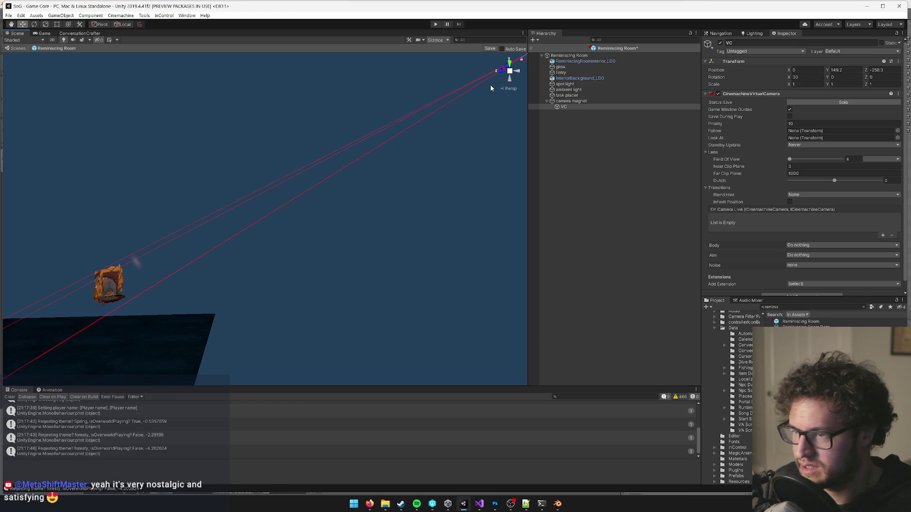
- Move the camera magnet to Z 15.8 and save the prefab
{"action": "left_click", "coordinate": [590, 99]}
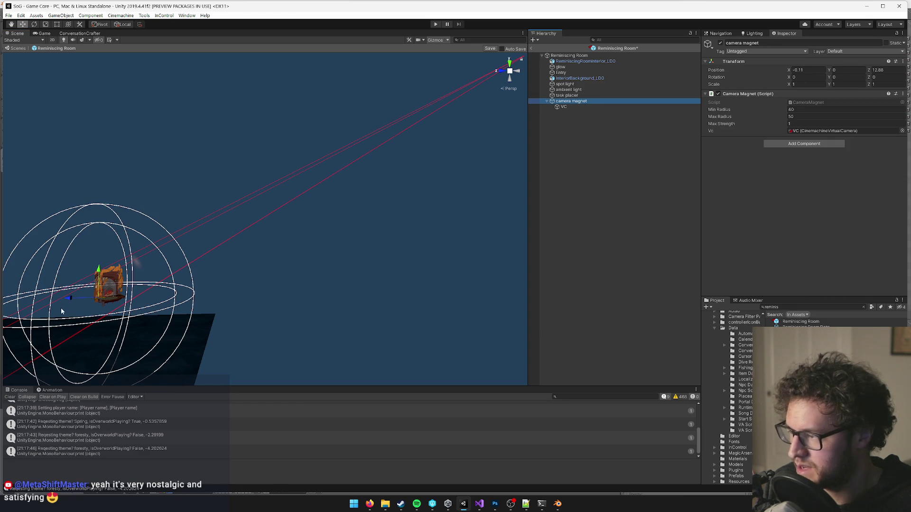
{"action": "left_click_drag", "start_coordinate": [66, 298], "coordinate": [512, 128]}
{"action": "left_click", "coordinate": [564, 107]}
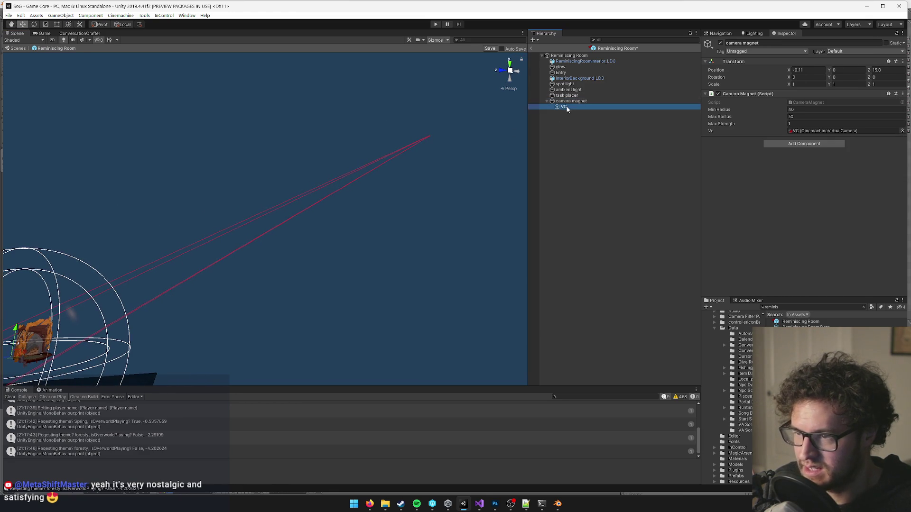
{"action": "mouse_move", "coordinate": [429, 180]}
{"action": "left_mouse_down"}
{"action": "mouse_move", "coordinate": [372, 211]}
{"action": "mouse_move", "coordinate": [406, 169]}
{"action": "mouse_move", "coordinate": [447, 158]}
{"action": "left_mouse_up"}
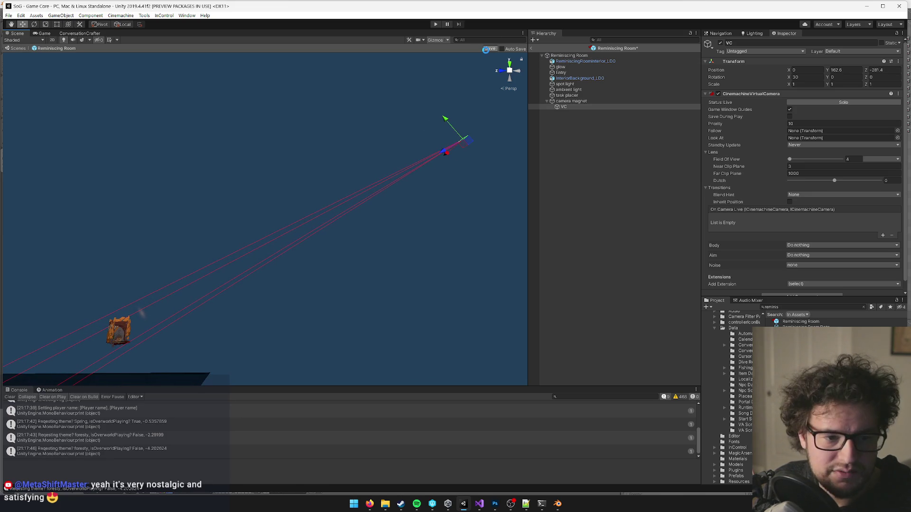
{"action": "left_click", "coordinate": [485, 49]}
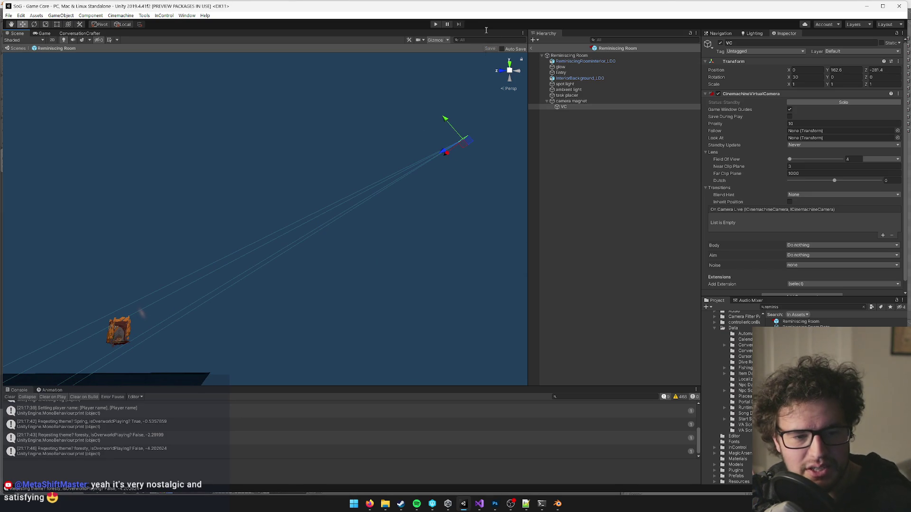
- Check the Game view framing, nudge the VC camera along its axis, save, and recheck
{"action": "left_click", "coordinate": [43, 33]}
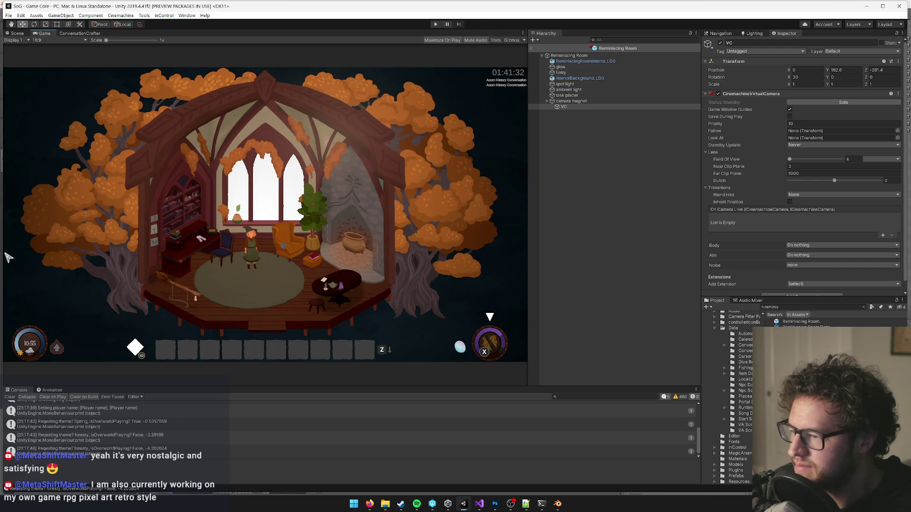
{"action": "left_click", "coordinate": [15, 34]}
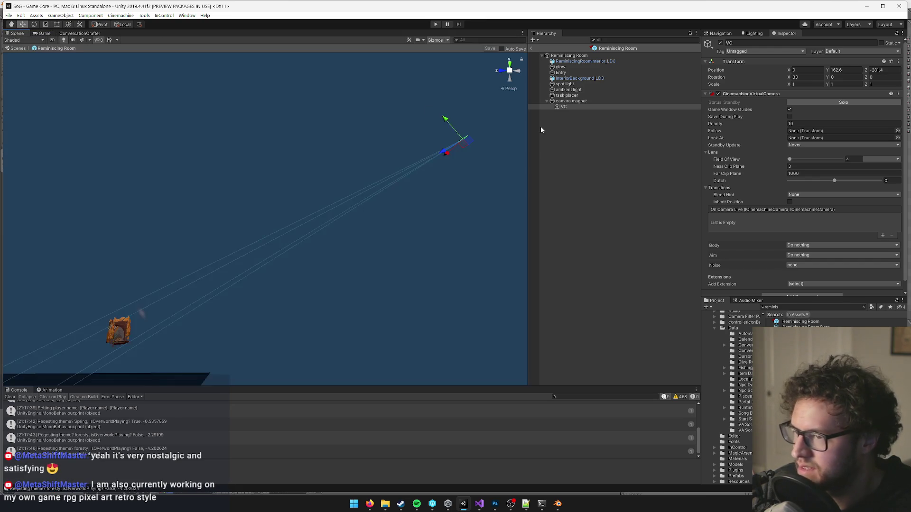
{"action": "left_click", "coordinate": [568, 102]}
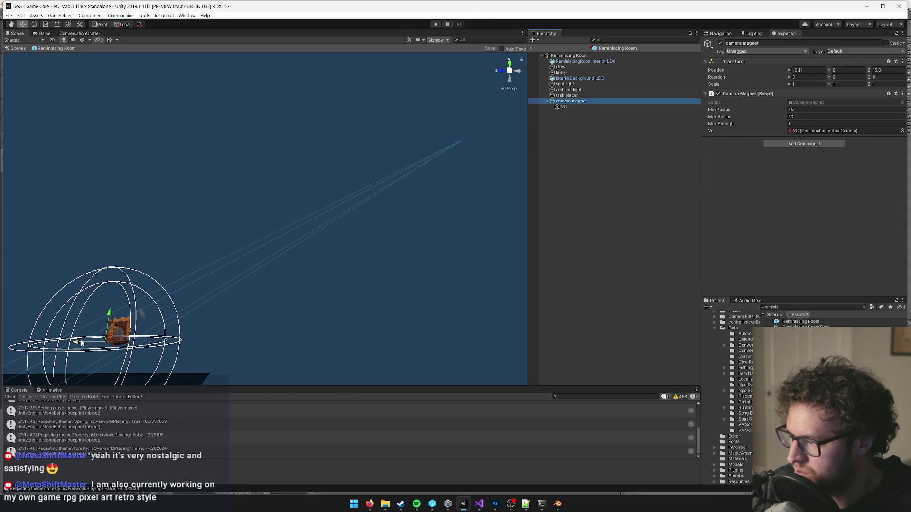
{"action": "left_click", "coordinate": [563, 106]}
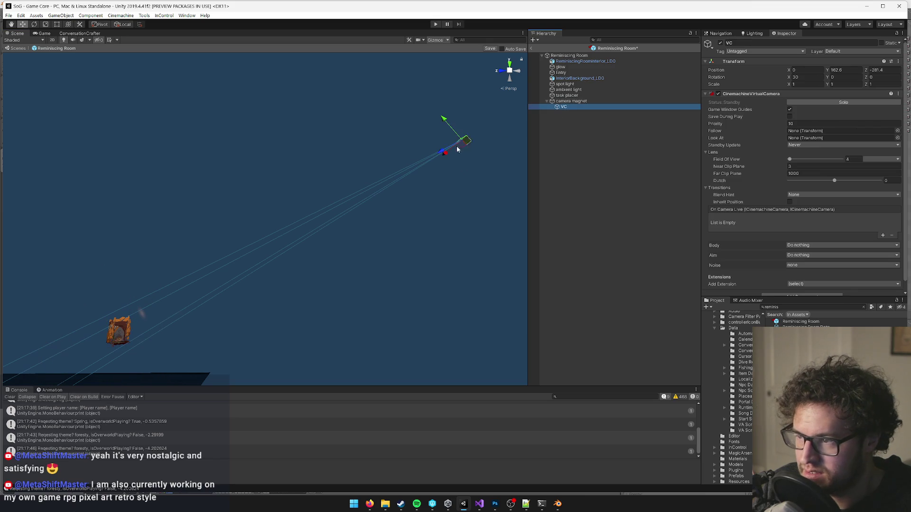
{"action": "left_click", "coordinate": [439, 156]}
{"action": "left_click", "coordinate": [491, 49]}
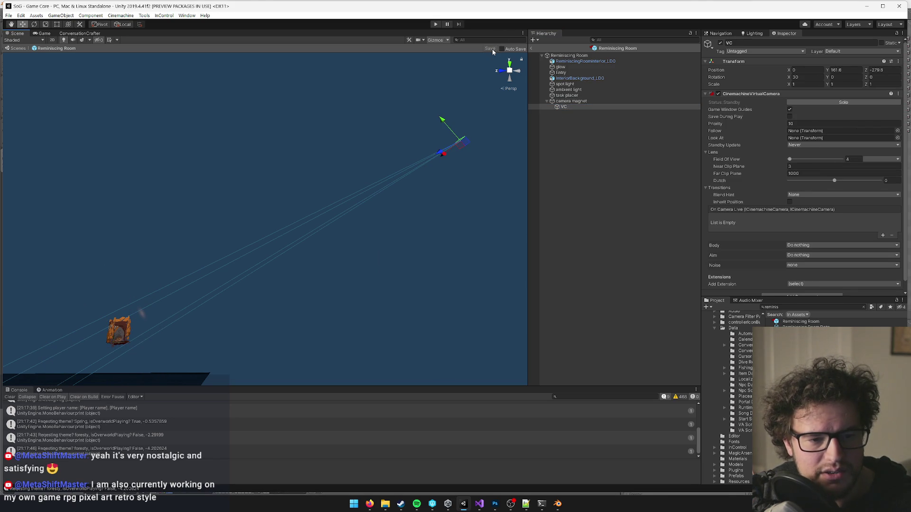
{"action": "left_click", "coordinate": [43, 34]}
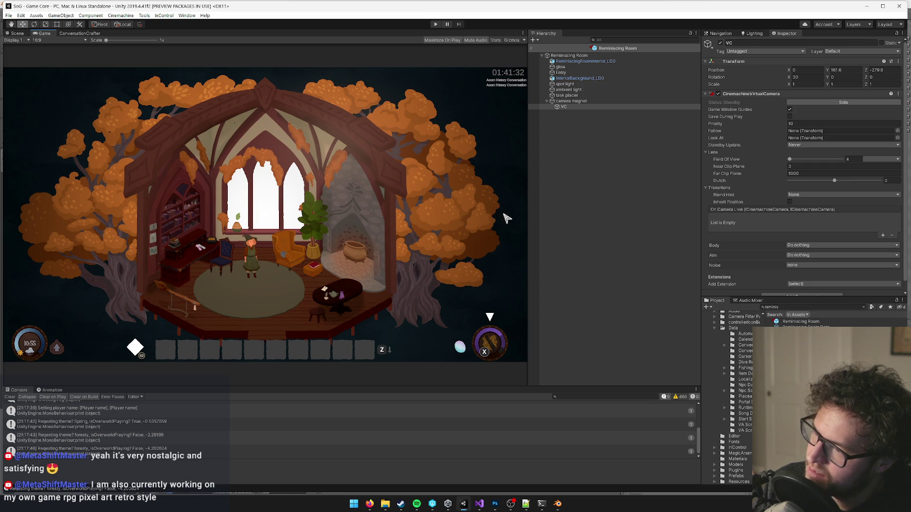
- Move the camera magnet to X -0.85, save the prefab, and check the Game view
{"action": "left_click", "coordinate": [571, 101]}
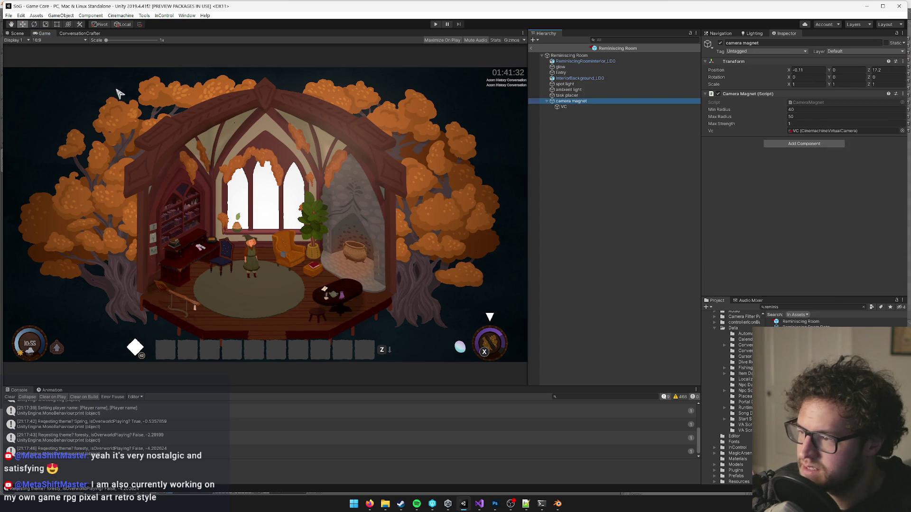
{"action": "left_click", "coordinate": [16, 33]}
{"action": "mouse_move", "coordinate": [264, 217]}
{"action": "left_mouse_down"}
{"action": "mouse_move", "coordinate": [304, 239]}
{"action": "mouse_move", "coordinate": [260, 189]}
{"action": "mouse_move", "coordinate": [230, 216]}
{"action": "left_mouse_up"}
{"action": "scroll", "coordinate": [229, 216], "scroll_direction": "down", "scroll_amount": 10}
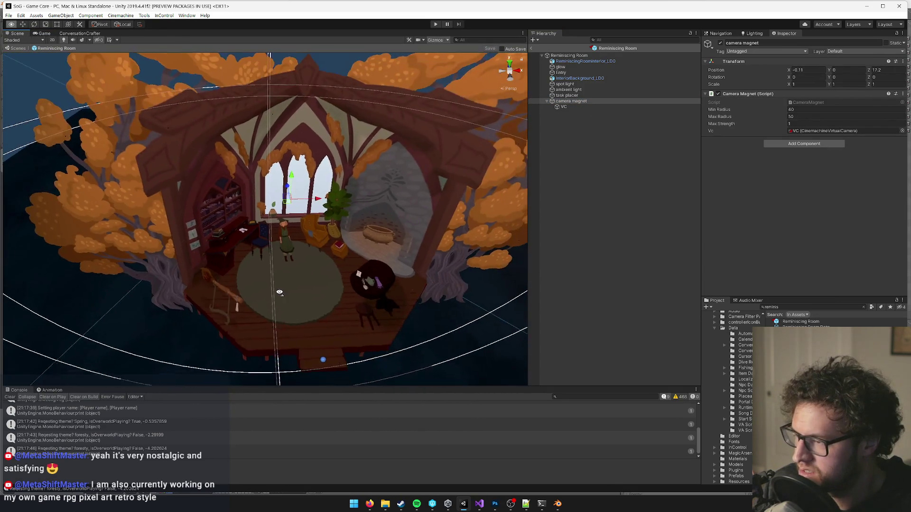
{"action": "left_click_drag", "start_coordinate": [318, 200], "coordinate": [313, 208]}
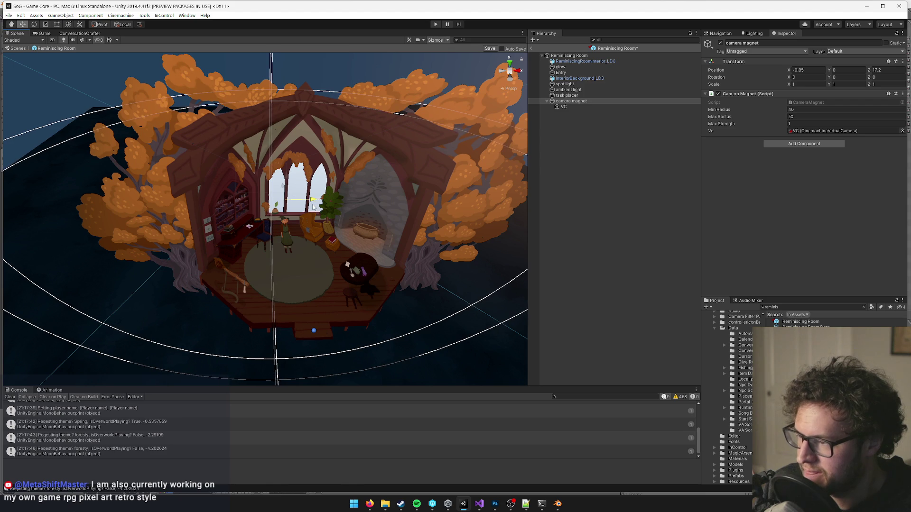
{"action": "left_click", "coordinate": [489, 48]}
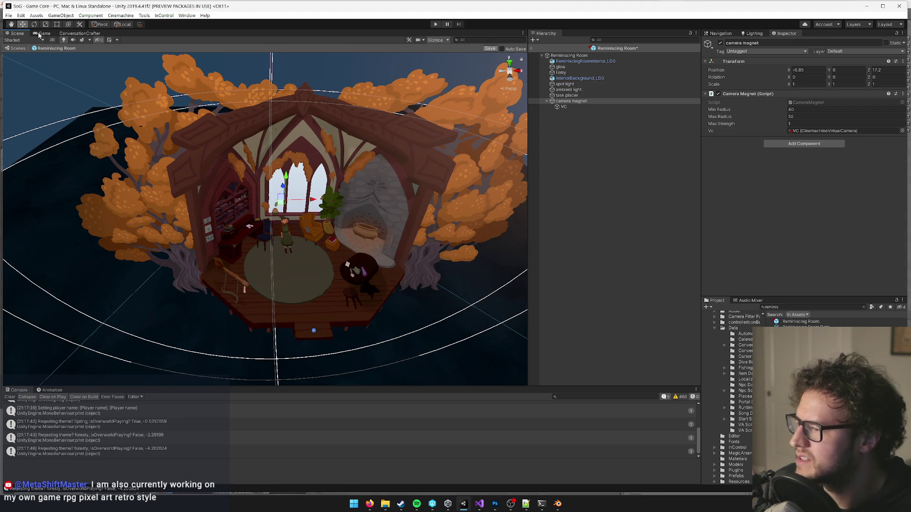
{"action": "left_click", "coordinate": [44, 33]}
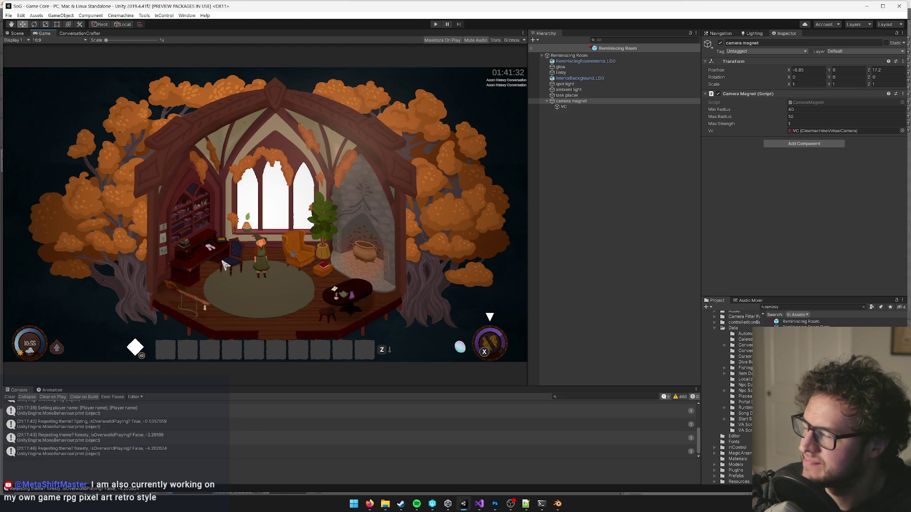
- Exit to Game Core, disable Reminiscing Room in the Hierarchy, and start play mode
{"action": "left_click", "coordinate": [530, 47]}
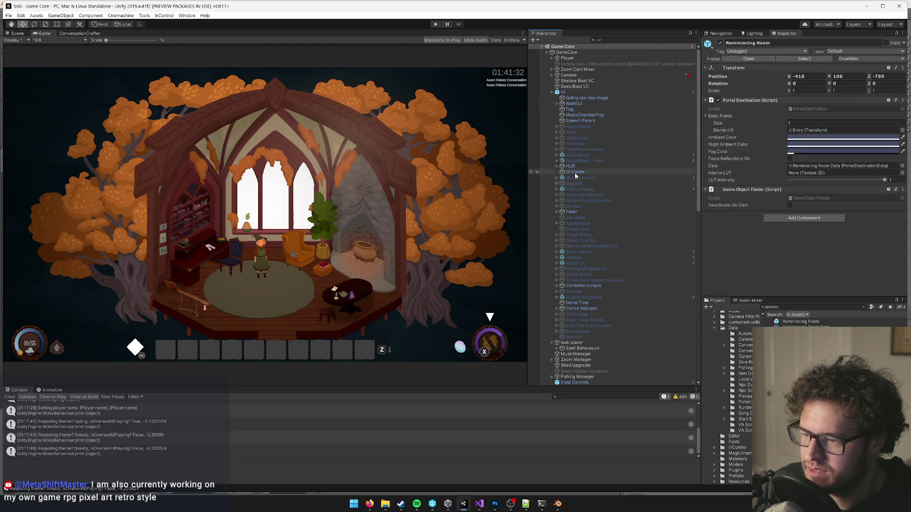
{"action": "scroll", "coordinate": [592, 190], "scroll_direction": "down", "scroll_amount": 8}
{"action": "scroll", "coordinate": [579, 286], "scroll_direction": "down", "scroll_amount": 6}
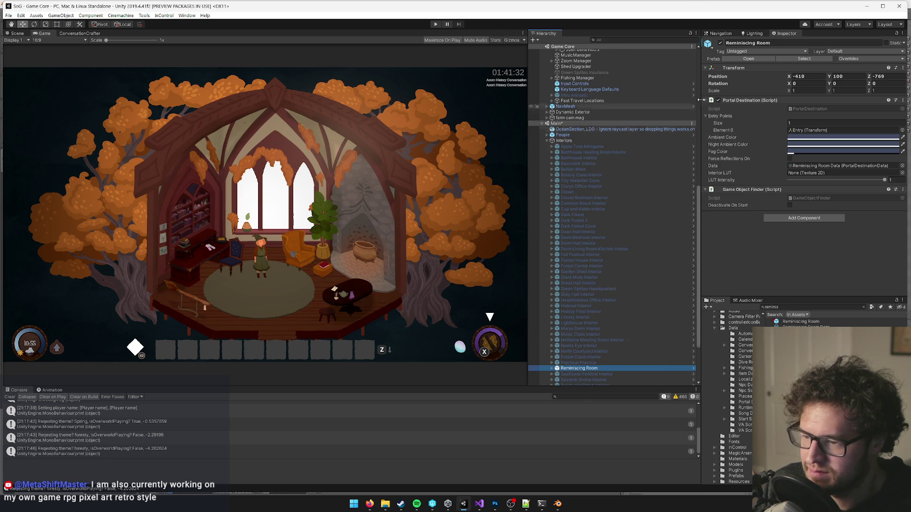
{"action": "left_click", "coordinate": [720, 42]}
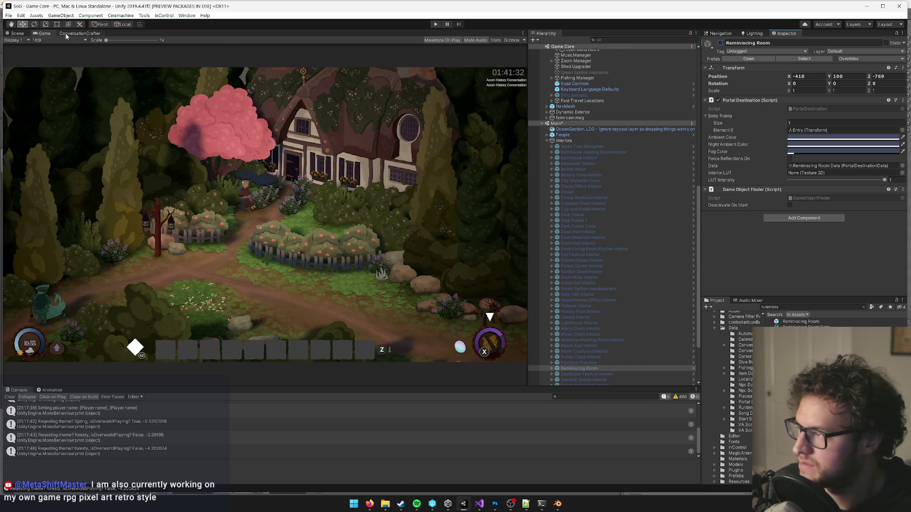
{"action": "left_click", "coordinate": [436, 24]}
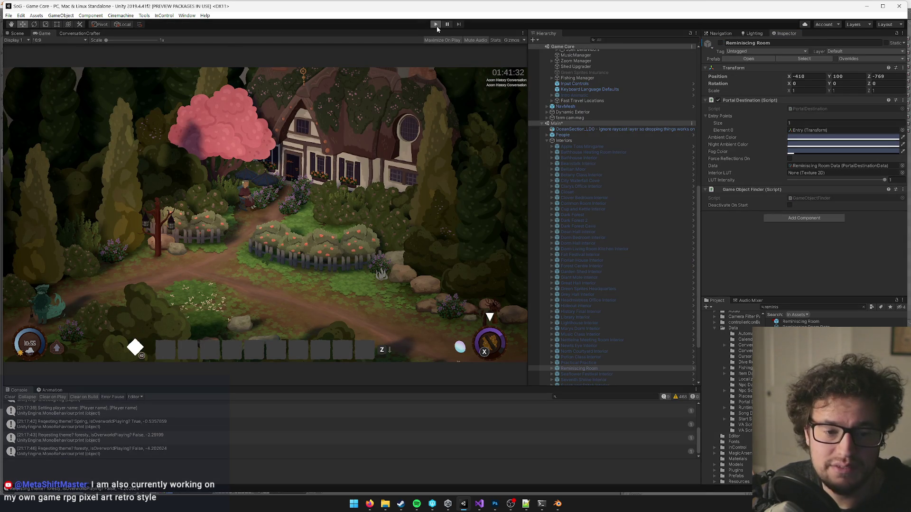
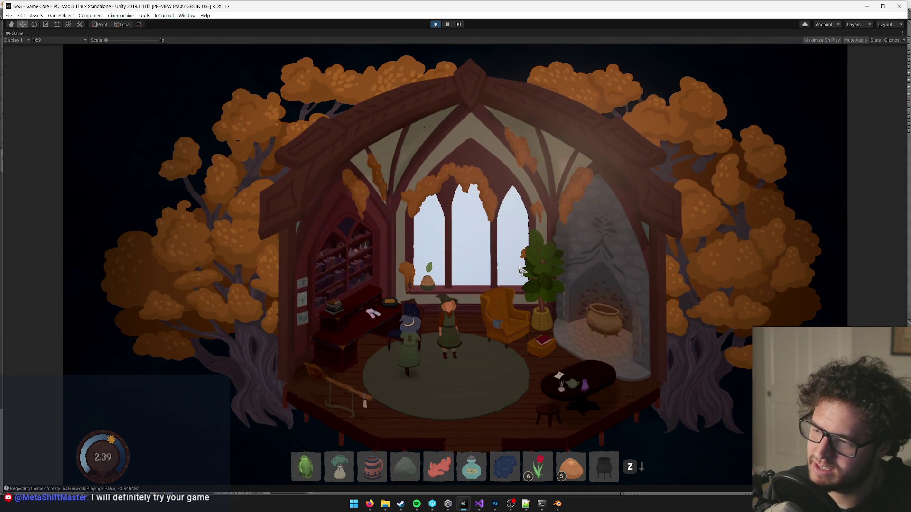
- Exit Play mode with Ctrl+P so the maximized Game view returns to the editor layout
{"action": "left_click", "coordinate": [437, 26]}
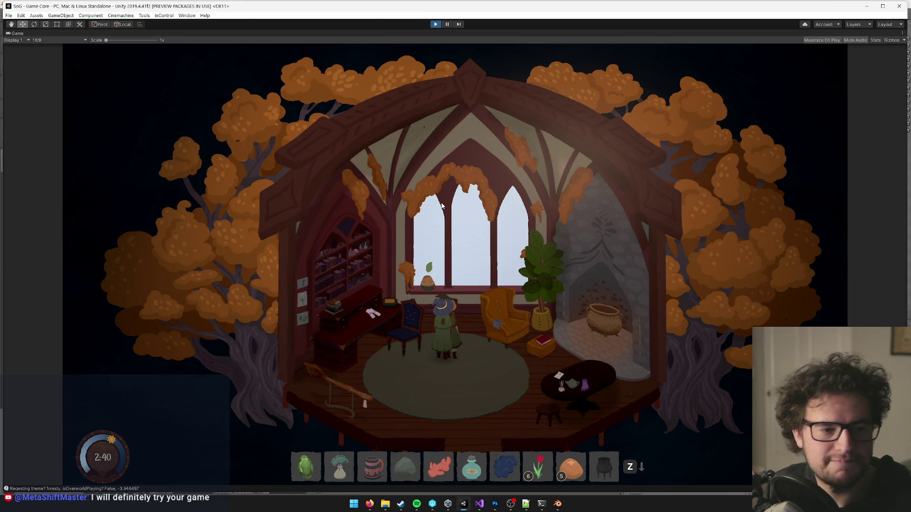
{"action": "key", "text": "ctrl+p"}
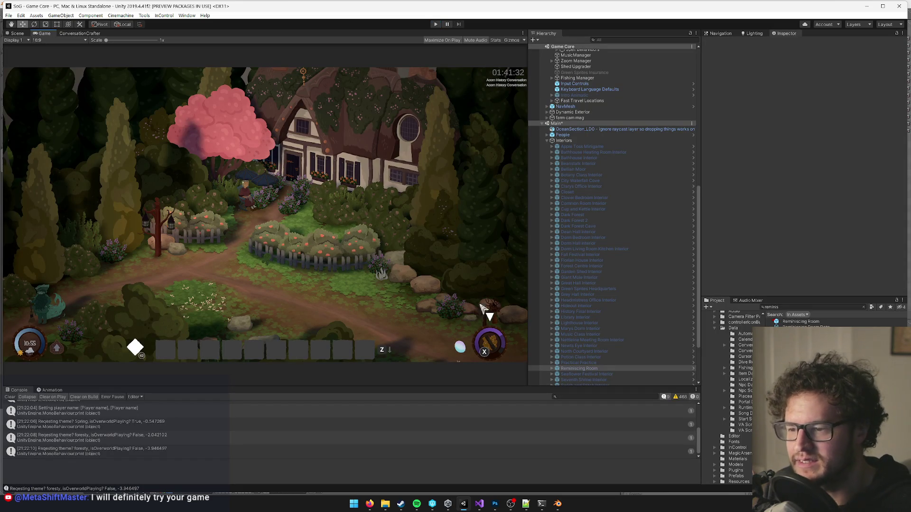
- Open the Reminiscing Room prefab, then select and frame the ReminiscingRoomInterior_LD0 mesh
{"action": "left_click", "coordinate": [749, 59]}
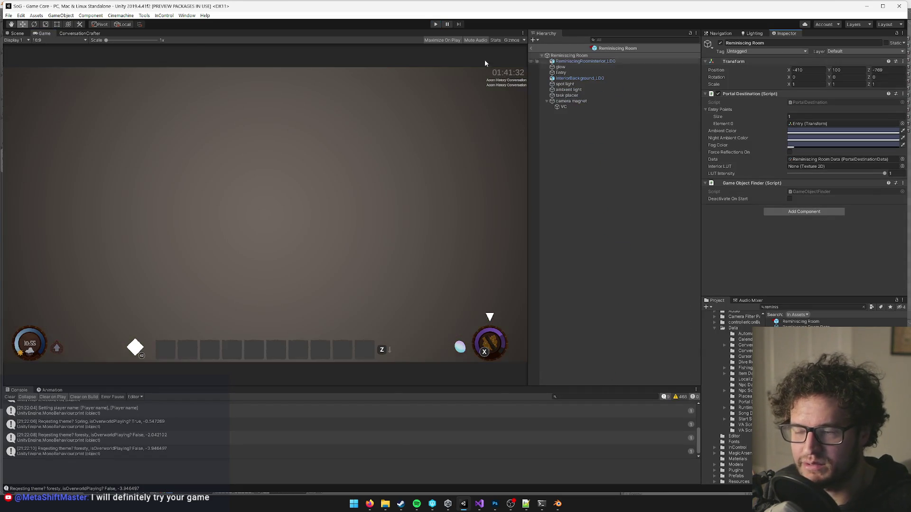
{"action": "left_click", "coordinate": [21, 34]}
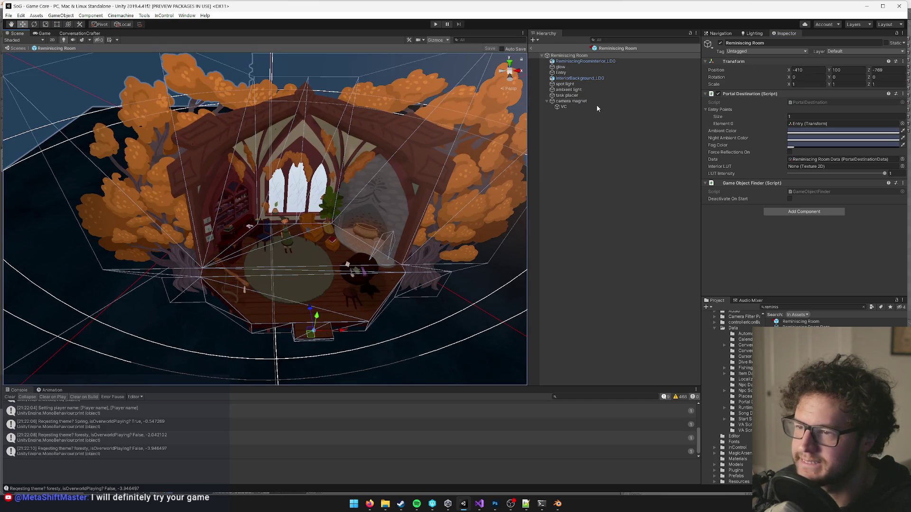
{"action": "left_click", "coordinate": [567, 78]}
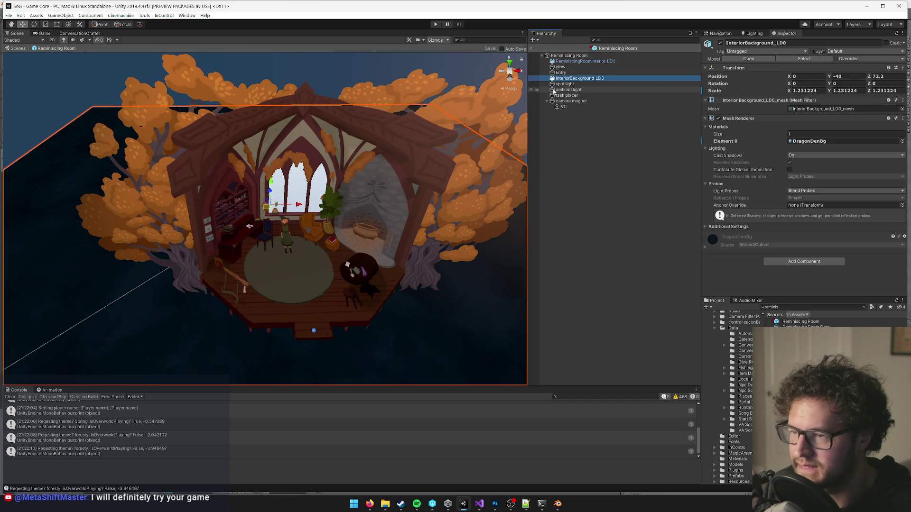
{"action": "left_click", "coordinate": [563, 84]}
{"action": "left_click", "coordinate": [562, 73]}
{"action": "left_click", "coordinate": [565, 67]}
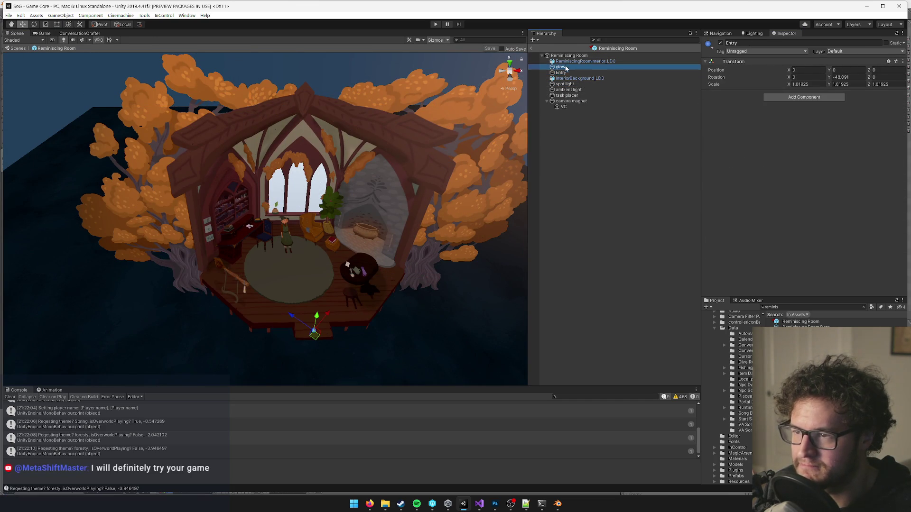
{"action": "left_click", "coordinate": [567, 61]}
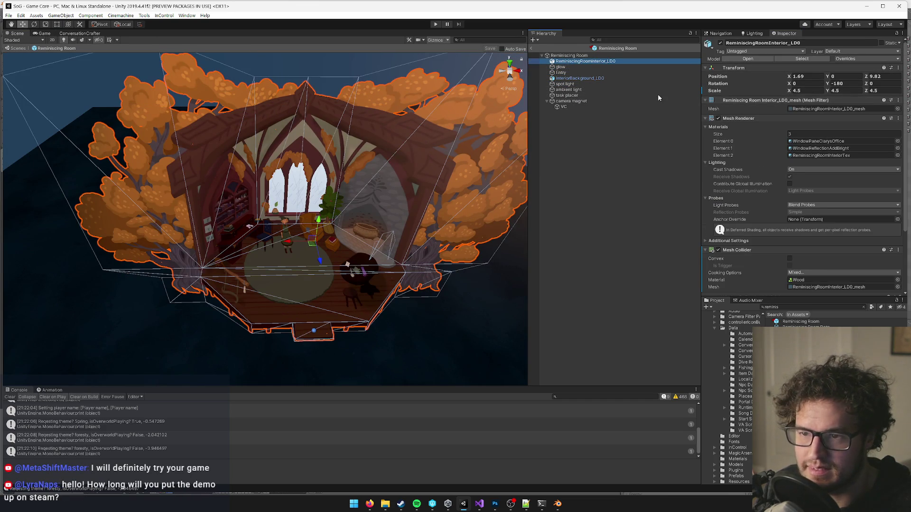
{"action": "key", "text": "f"}
- Set the mesh's Transform Scale X, Y and Z to 4.3
{"action": "left_click", "coordinate": [798, 90]}
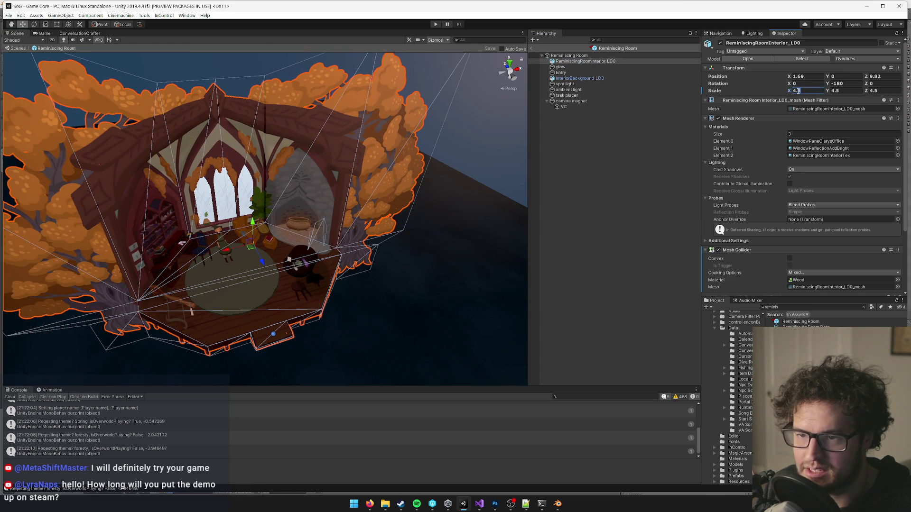
{"action": "type", "text": "4.3"}
{"action": "key", "text": "Tab"}
{"action": "type", "text": "4.3"}
{"action": "key", "text": "Tab"}
{"action": "type", "text": "1."}
{"action": "key", "text": "BackSpace"}
{"action": "key", "text": "BackSpace"}
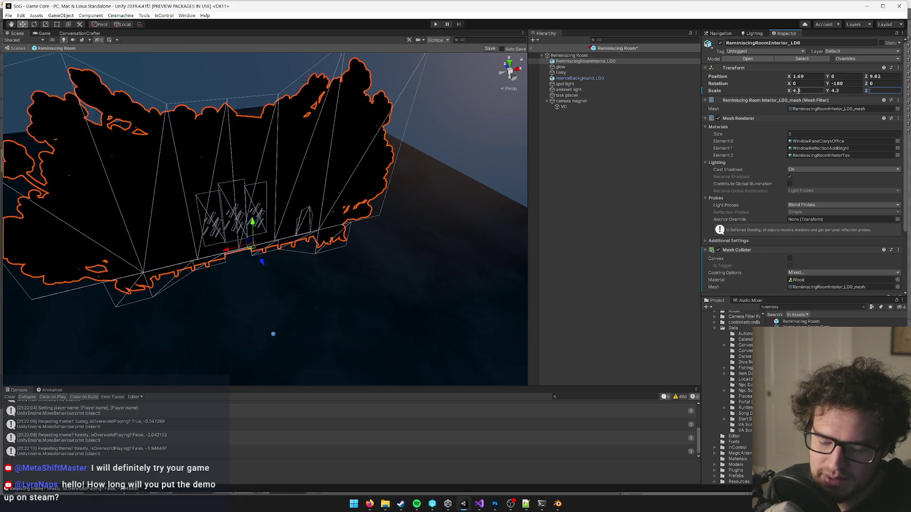
{"action": "type", "text": "4.3"}
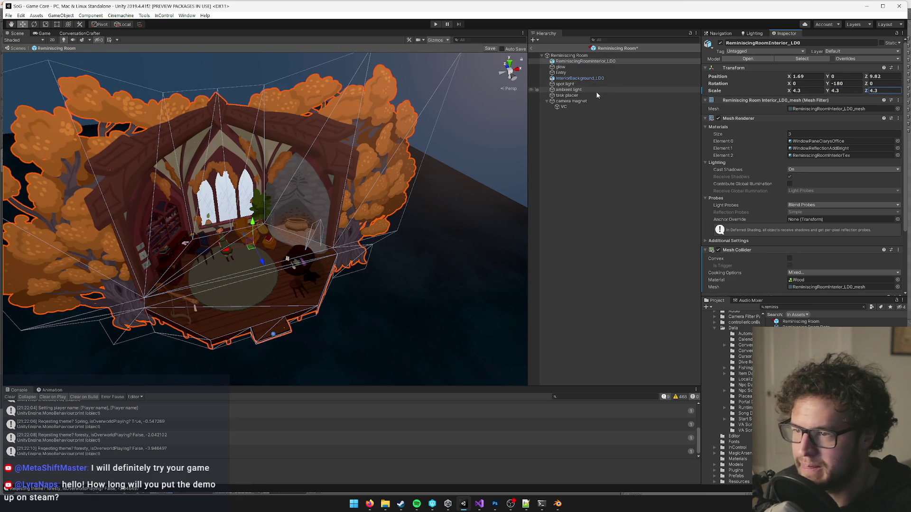
- Select the VC virtual camera and orbit the scene around the room
{"action": "left_click", "coordinate": [563, 107]}
{"action": "mouse_move", "coordinate": [417, 143]}
{"action": "left_mouse_down"}
{"action": "mouse_move", "coordinate": [380, 111]}
{"action": "mouse_move", "coordinate": [429, 90]}
{"action": "left_mouse_up"}
{"action": "scroll", "coordinate": [406, 101], "scroll_direction": "down", "scroll_amount": 5}
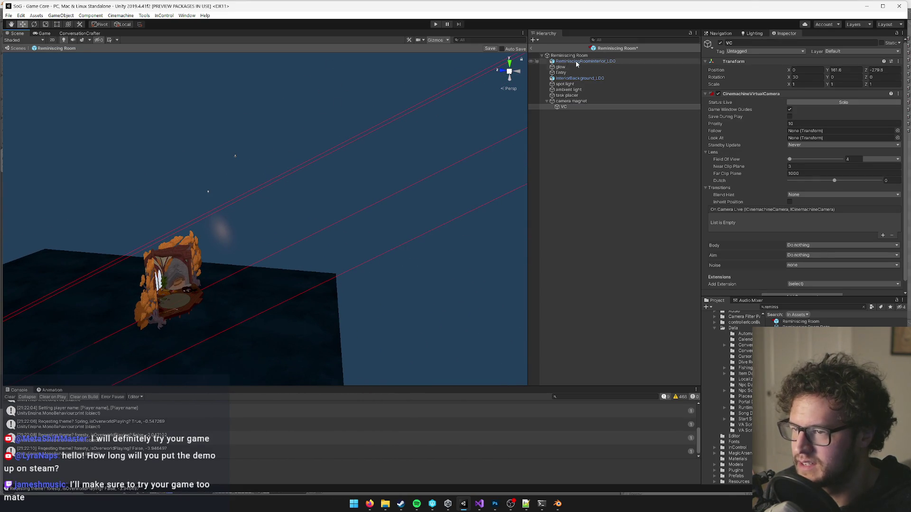
- Save the rescaled Reminiscing Room prefab, check the Game view, and save it again
{"action": "left_click", "coordinate": [495, 49]}
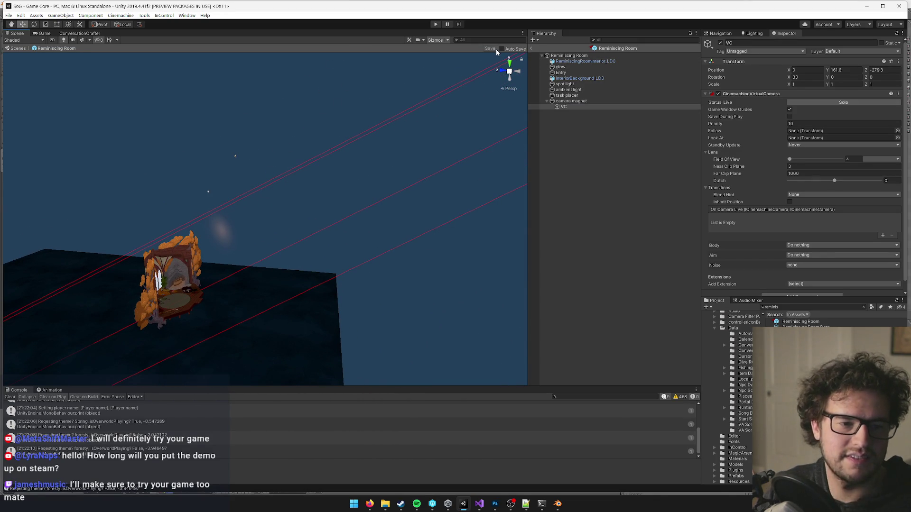
{"action": "left_click_drag", "start_coordinate": [181, 202], "coordinate": [61, 89]}
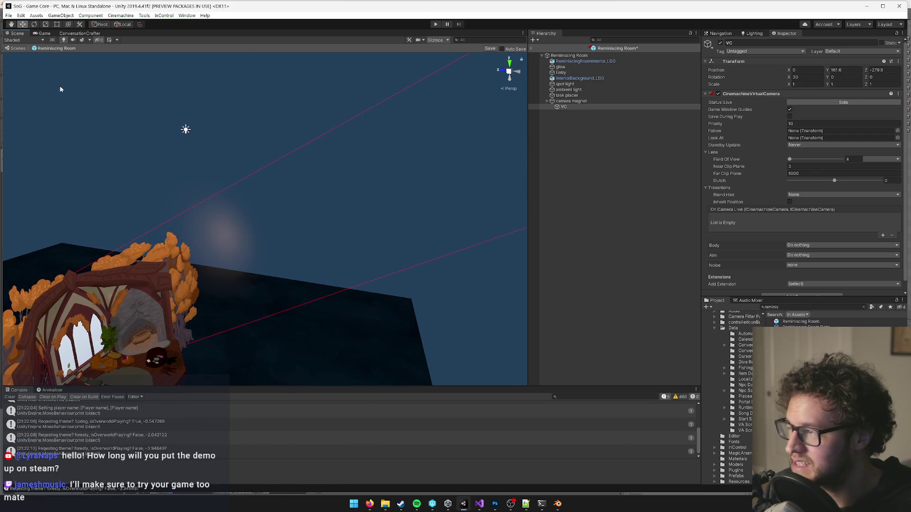
{"action": "left_click", "coordinate": [44, 34]}
{"action": "left_click", "coordinate": [22, 34]}
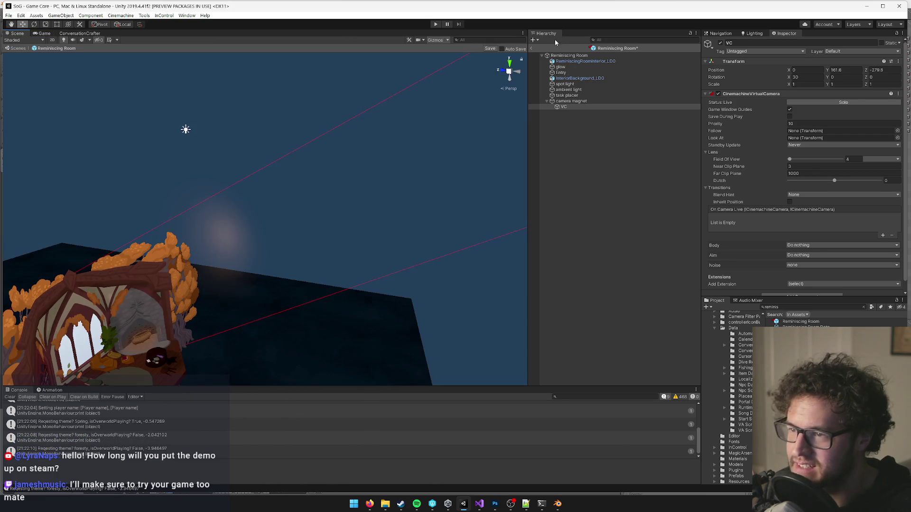
{"action": "left_click", "coordinate": [490, 49]}
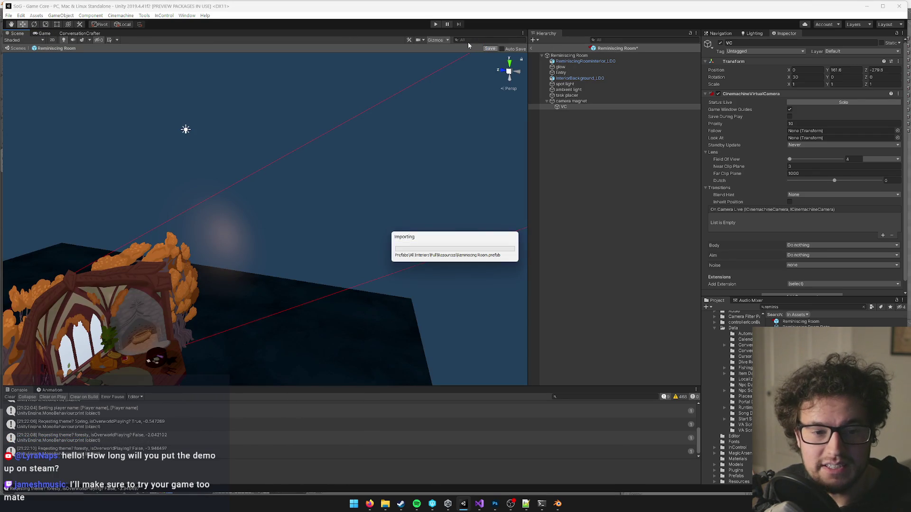
- Return to the Game Core scene and select the Bathhouse Heating Room Interior and Bathhouse Interior
{"action": "left_click", "coordinate": [532, 49]}
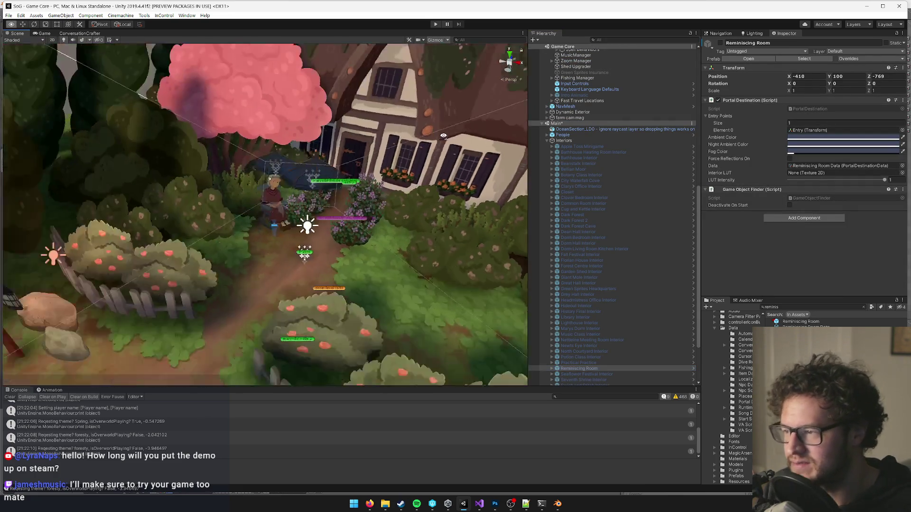
{"action": "mouse_move", "coordinate": [443, 135]}
{"action": "left_mouse_down"}
{"action": "mouse_move", "coordinate": [379, 253]}
{"action": "mouse_move", "coordinate": [322, 249]}
{"action": "left_mouse_up"}
{"action": "left_click", "coordinate": [375, 254]}
{"action": "scroll", "coordinate": [596, 289], "scroll_direction": "down", "scroll_amount": 1}
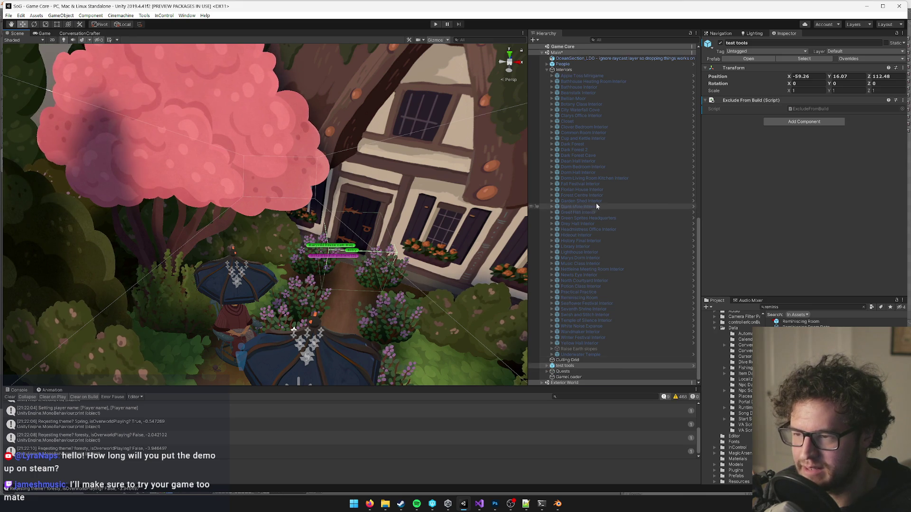
{"action": "scroll", "coordinate": [596, 203], "scroll_direction": "up", "scroll_amount": 4}
{"action": "left_click", "coordinate": [592, 146]}
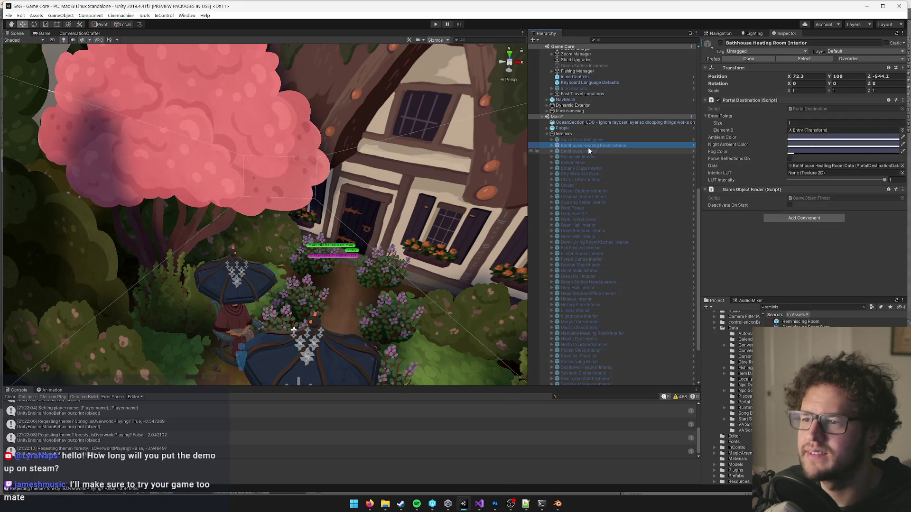
{"action": "left_click", "coordinate": [582, 151]}
- Find Reminiscing Room by filtering the Hierarchy for 'remin' and open its prefab
{"action": "left_click", "coordinate": [618, 39]}
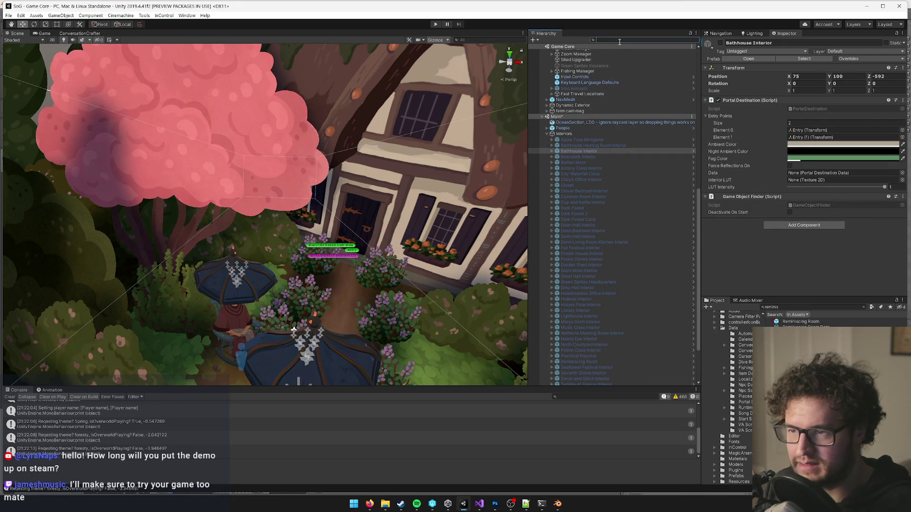
{"action": "type", "text": "remin"}
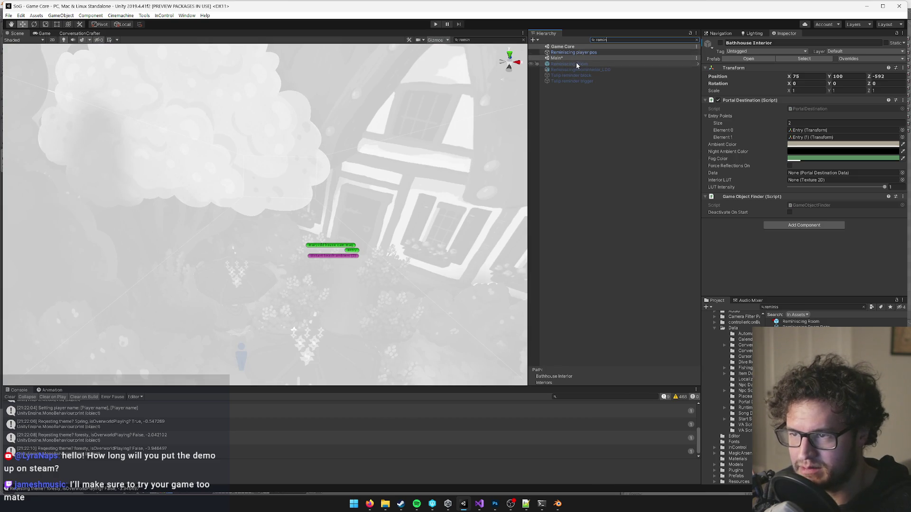
{"action": "left_click", "coordinate": [574, 64]}
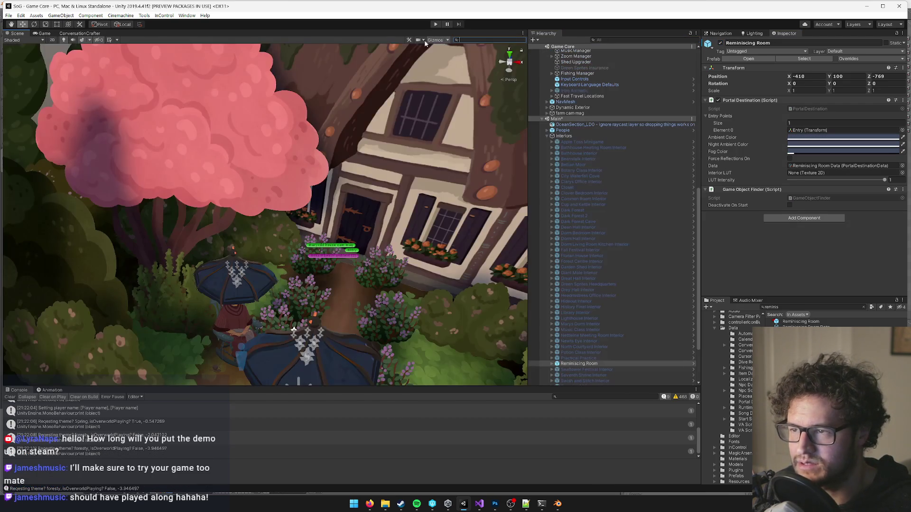
{"action": "left_click", "coordinate": [522, 40]}
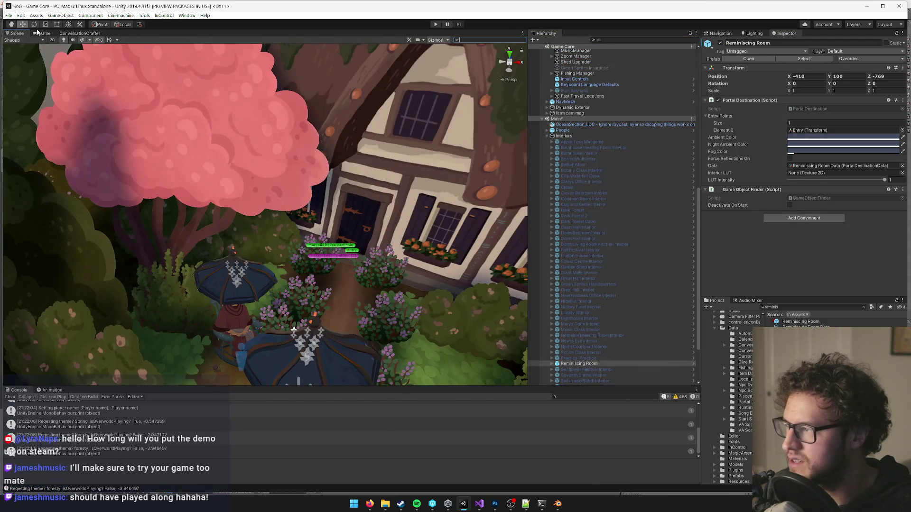
{"action": "left_click", "coordinate": [41, 33]}
{"action": "left_click", "coordinate": [15, 34]}
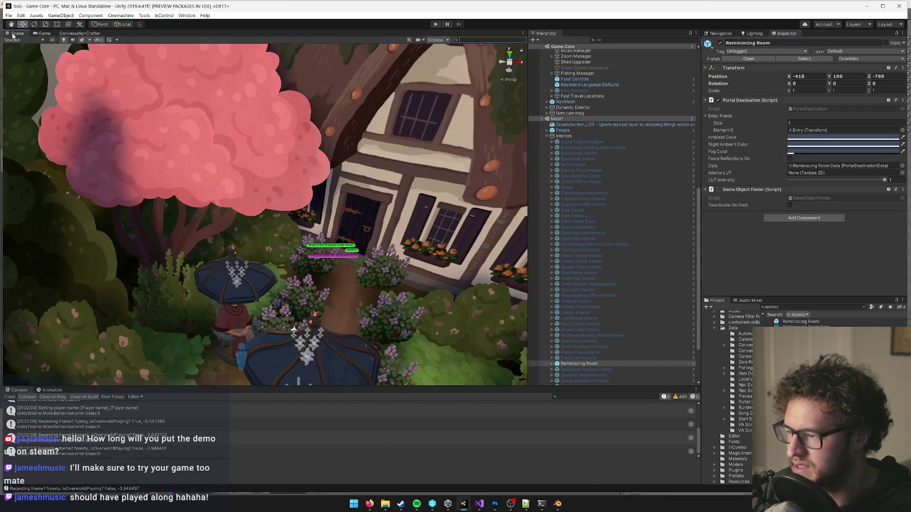
{"action": "left_click", "coordinate": [758, 58]}
- Frame the VC camera and move it forward toward the room
{"action": "double_click", "coordinate": [568, 106]}
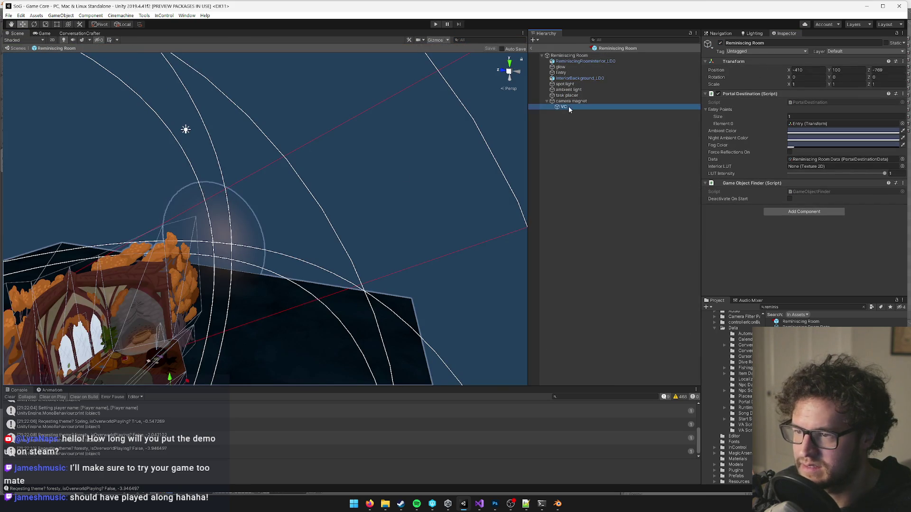
{"action": "mouse_move", "coordinate": [394, 193]}
{"action": "left_mouse_down"}
{"action": "mouse_move", "coordinate": [250, 254]}
{"action": "mouse_move", "coordinate": [303, 219]}
{"action": "mouse_move", "coordinate": [360, 201]}
{"action": "left_mouse_up"}
{"action": "left_click_drag", "start_coordinate": [400, 140], "coordinate": [314, 240]}
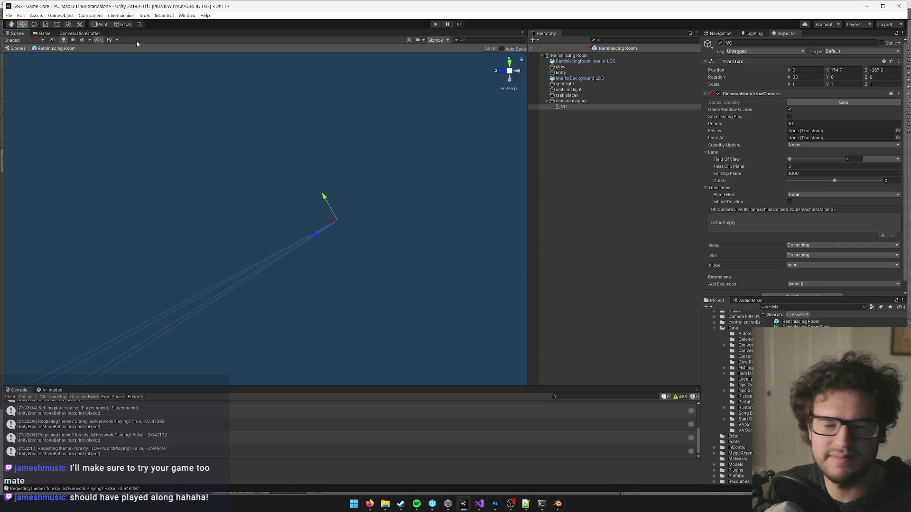
- Compare the room in the Game and Scene views, then bring up the room texture image
{"action": "left_click", "coordinate": [43, 34]}
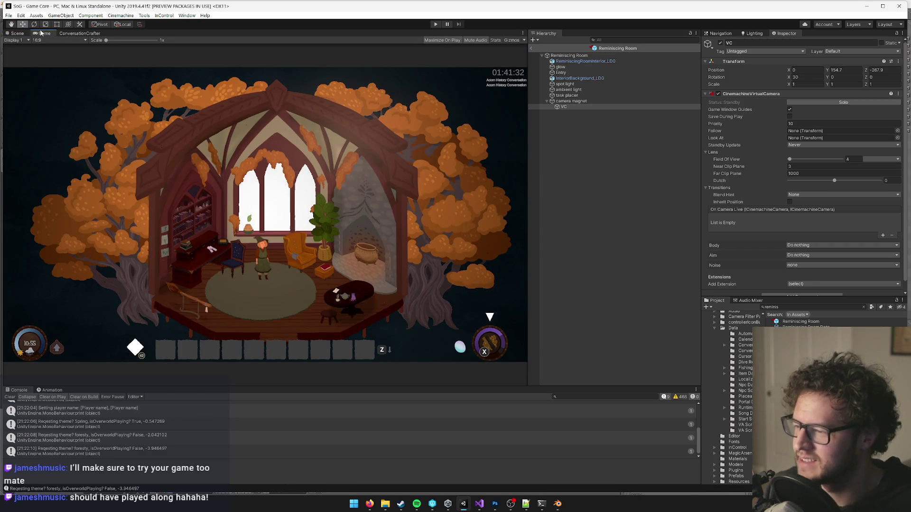
{"action": "left_click", "coordinate": [16, 33]}
{"action": "left_click_drag", "start_coordinate": [429, 160], "coordinate": [577, 110]}
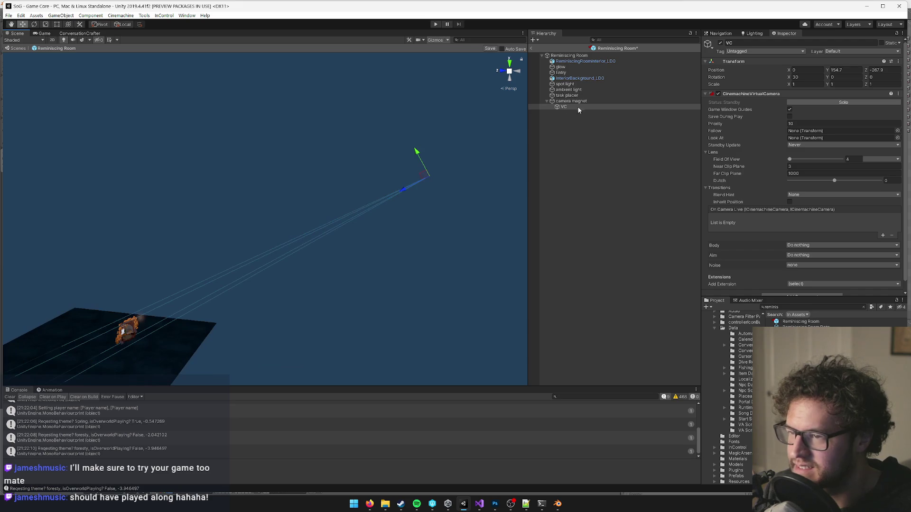
{"action": "left_click", "coordinate": [45, 33]}
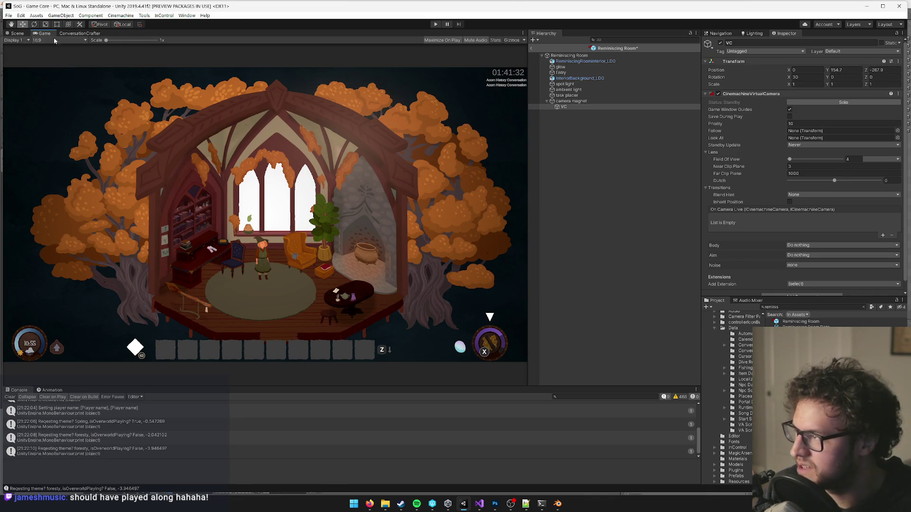
{"action": "left_click", "coordinate": [9, 34]}
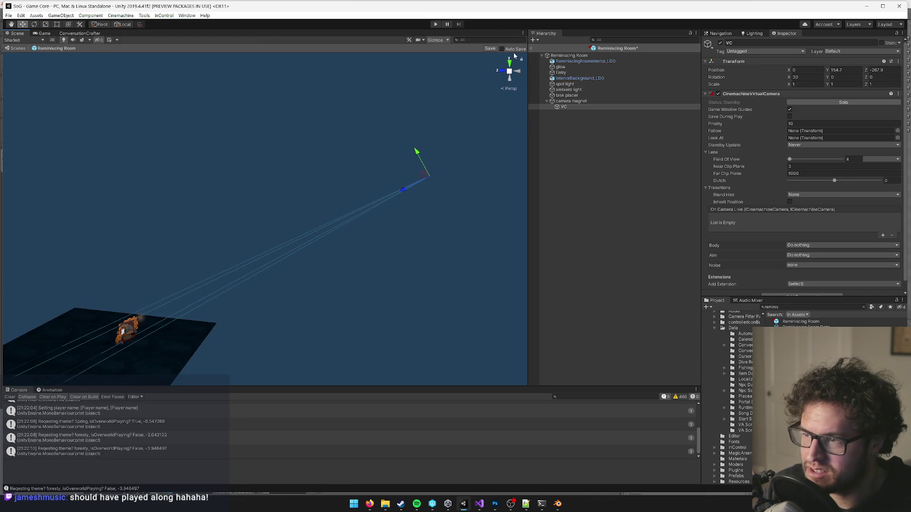
{"action": "left_click", "coordinate": [496, 506]}
- Hide the dimming overlay layer in ReminiscingRoomTex.psd, save it, and return to Unity
{"action": "scroll", "coordinate": [423, 335], "scroll_direction": "up", "scroll_amount": 5}
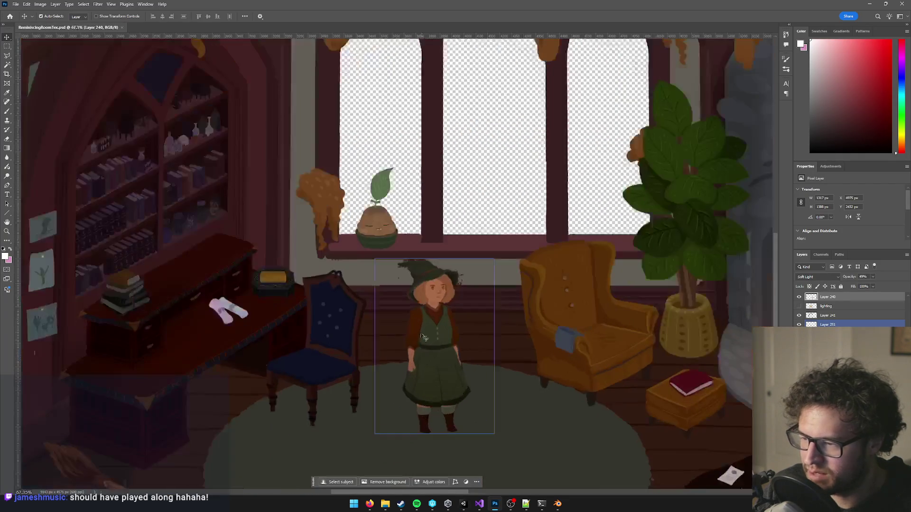
{"action": "key", "text": "ctrl+comma"}
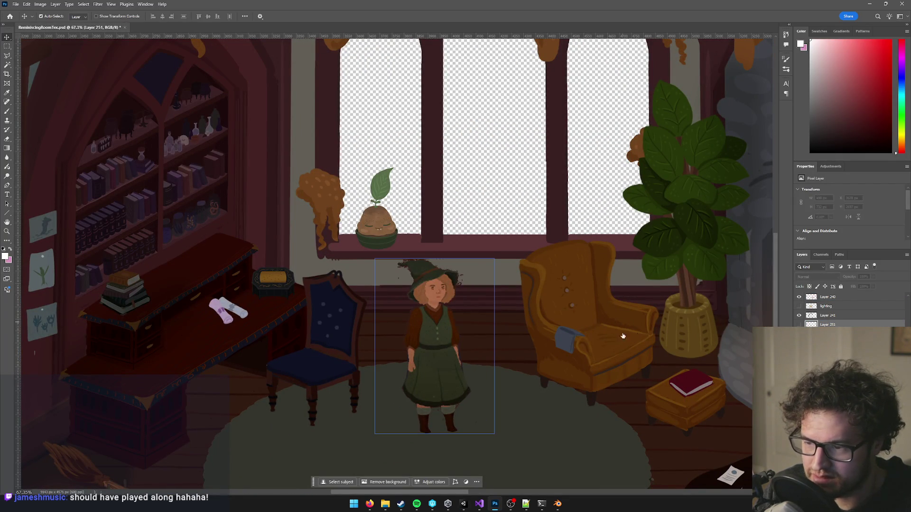
{"action": "scroll", "coordinate": [582, 322], "scroll_direction": "down", "scroll_amount": 5}
{"action": "key", "text": "ctrl+s"}
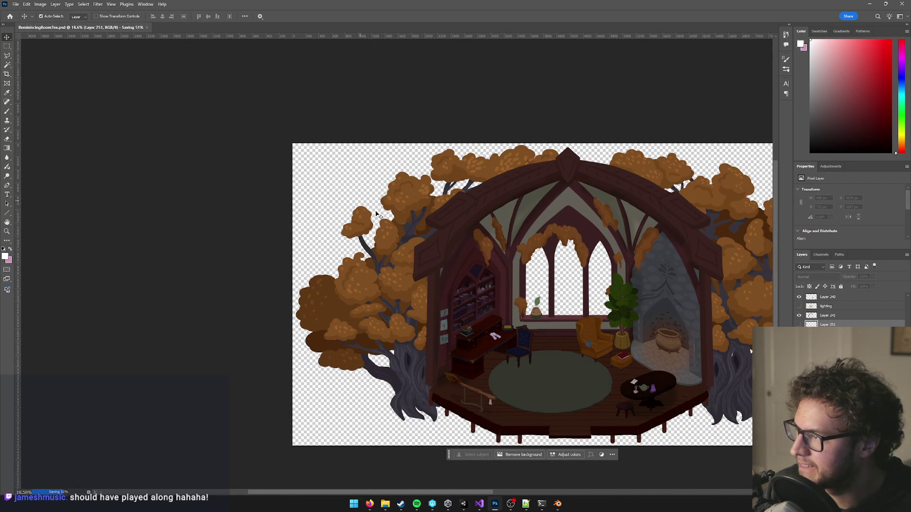
{"action": "left_click", "coordinate": [476, 232]}
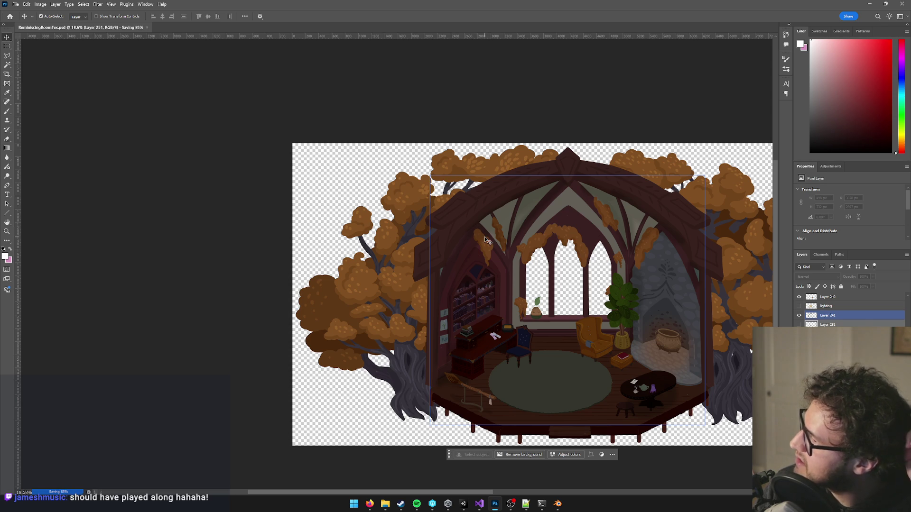
{"action": "scroll", "coordinate": [475, 239], "scroll_direction": "up", "scroll_amount": 2}
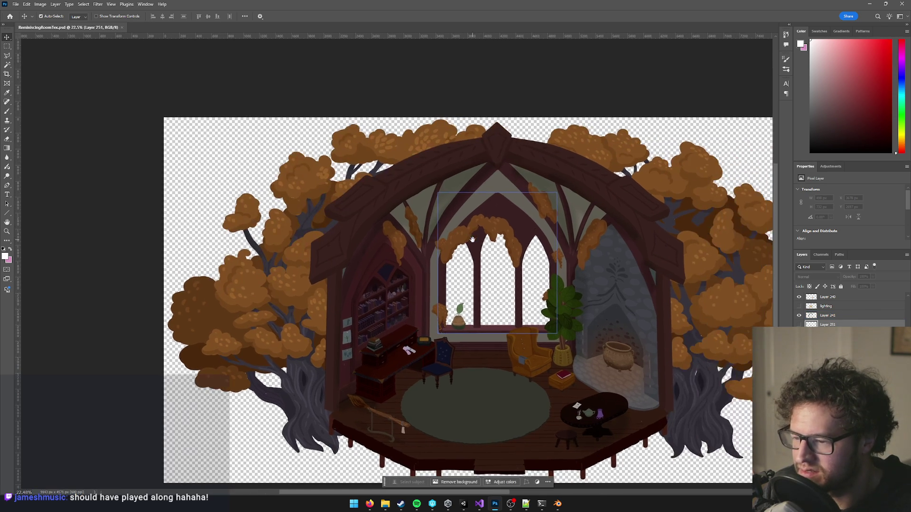
{"action": "left_click", "coordinate": [464, 504]}
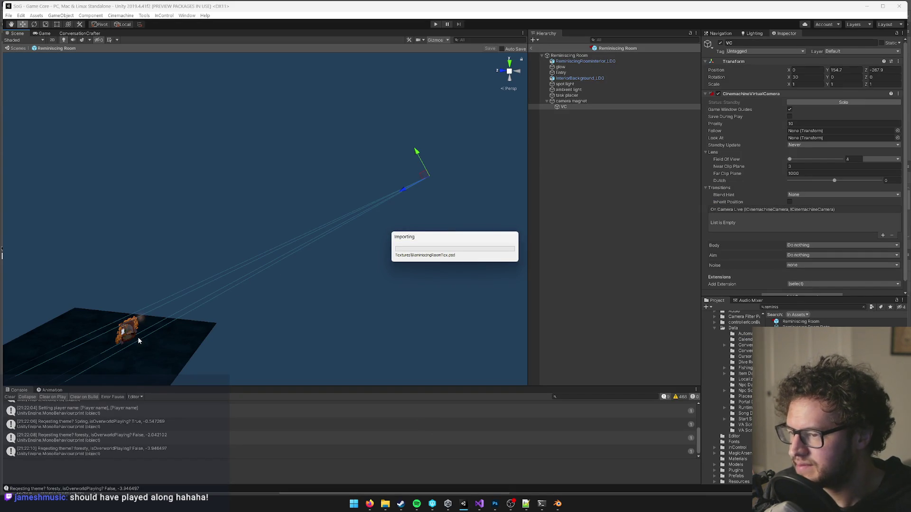
- Zoom in on the retextured room and select the ReminiscingRoomInterior_LD0 mesh
{"action": "mouse_move", "coordinate": [151, 316]}
{"action": "left_mouse_down"}
{"action": "mouse_move", "coordinate": [139, 332]}
{"action": "mouse_move", "coordinate": [95, 346]}
{"action": "left_mouse_up"}
{"action": "scroll", "coordinate": [124, 350], "scroll_direction": "up", "scroll_amount": 5}
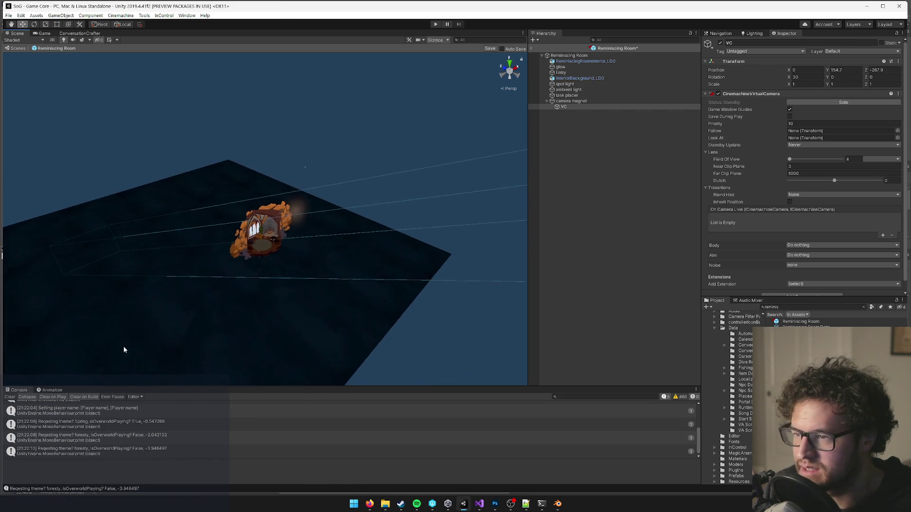
{"action": "scroll", "coordinate": [309, 230], "scroll_direction": "up", "scroll_amount": 10}
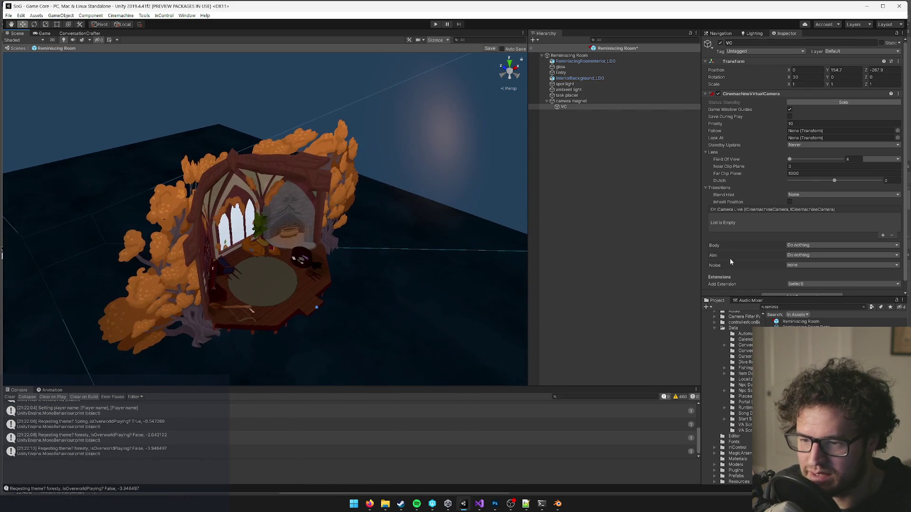
{"action": "scroll", "coordinate": [315, 198], "scroll_direction": "up", "scroll_amount": 8}
{"action": "left_click", "coordinate": [311, 170]}
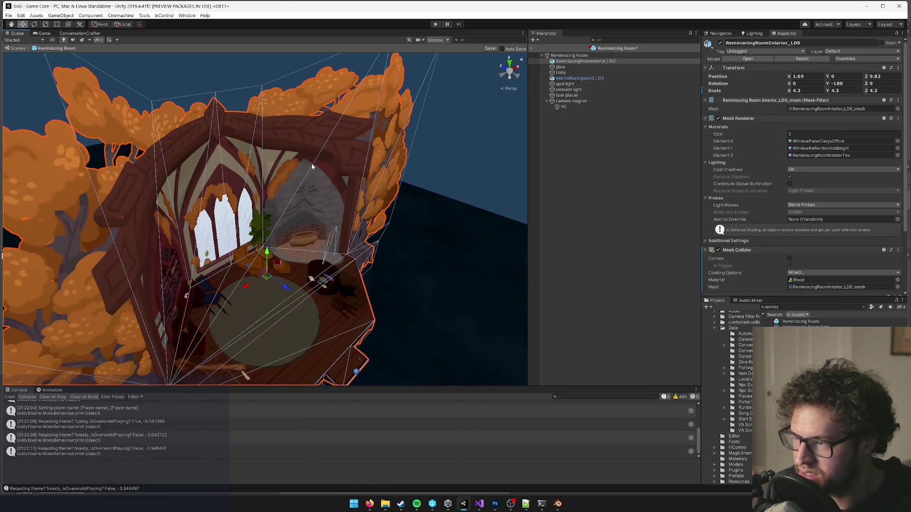
- Set the ReminiscingRoomTex texture's import Max Size to 4096 via the ReminiscingRoomInteriorTex material
{"action": "left_click", "coordinate": [811, 141]}
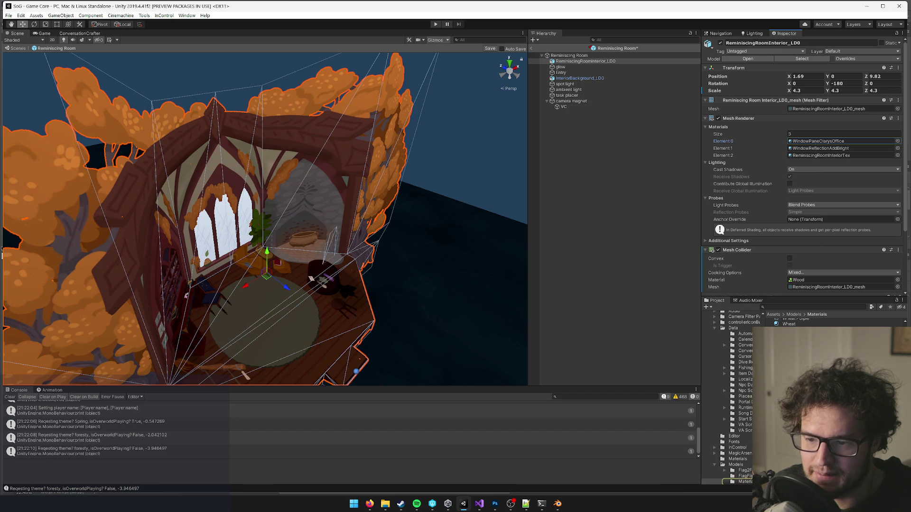
{"action": "left_click", "coordinate": [824, 155]}
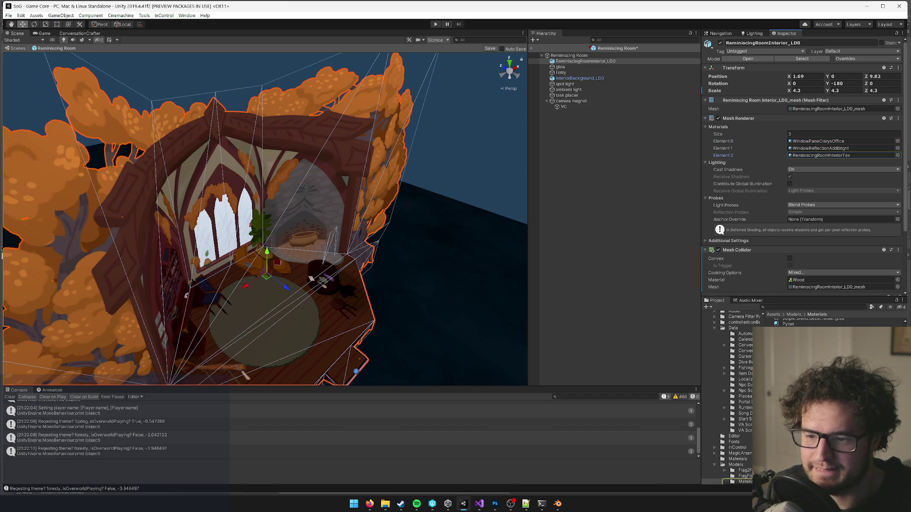
{"action": "double_click", "coordinate": [838, 155]}
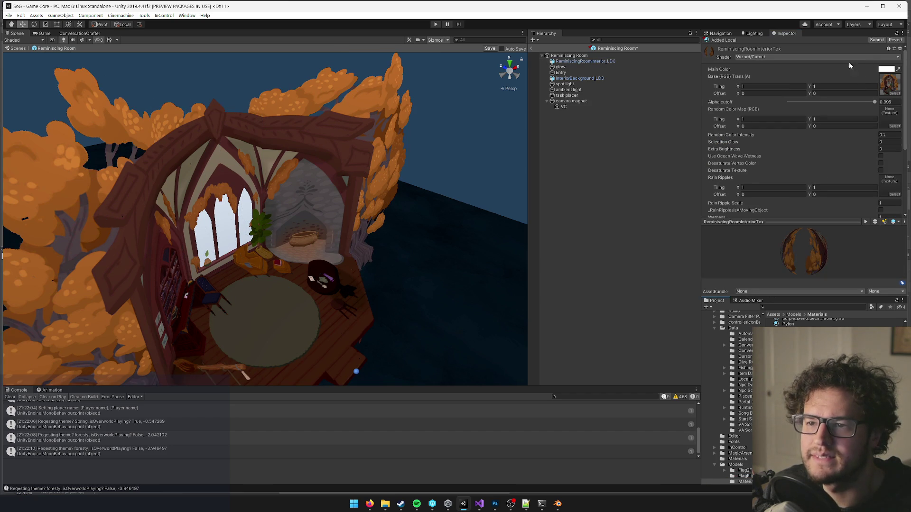
{"action": "left_click", "coordinate": [886, 84]}
{"action": "left_click", "coordinate": [886, 84]}
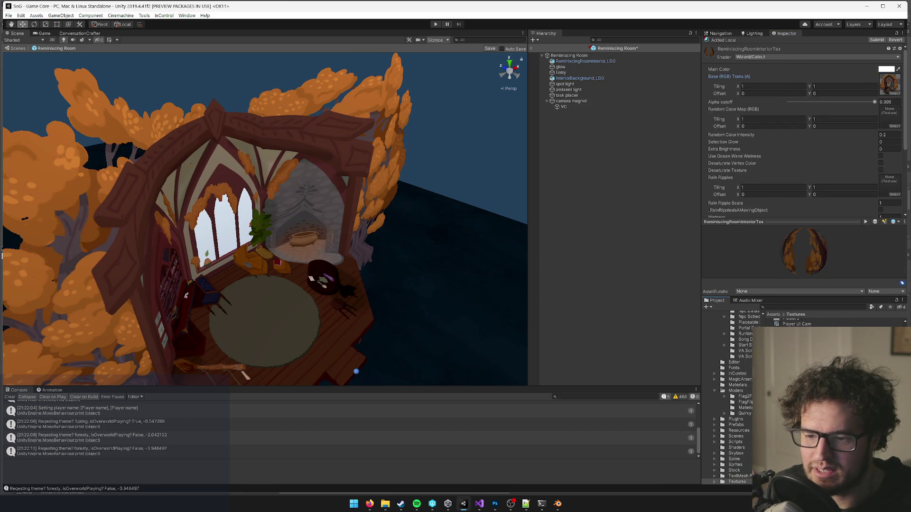
{"action": "scroll", "coordinate": [812, 116], "scroll_direction": "down", "scroll_amount": 3}
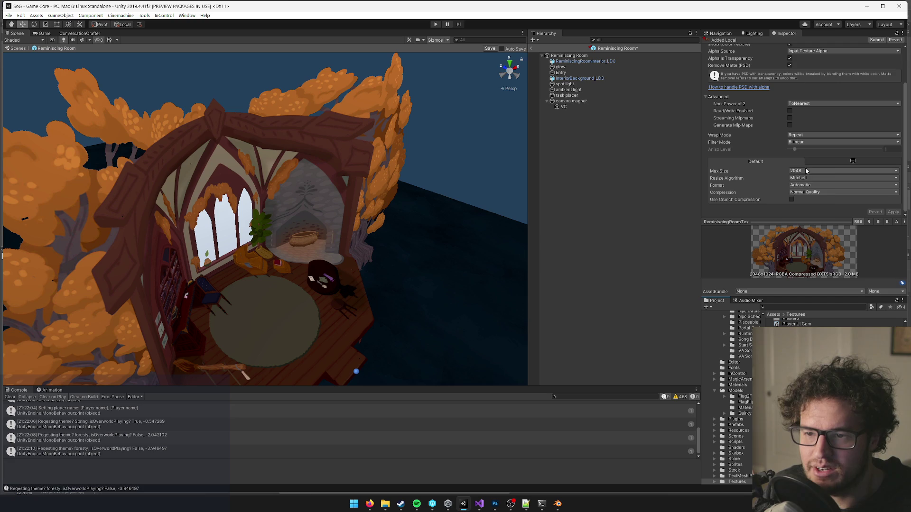
{"action": "left_click", "coordinate": [806, 171]}
{"action": "left_click", "coordinate": [811, 231]}
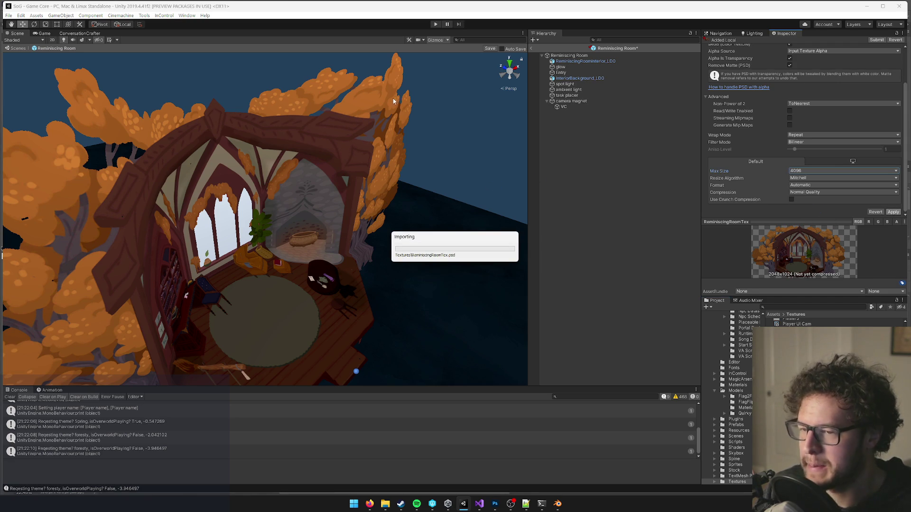
- Inspect the sharper room, save the prefab, and return to the full scene
{"action": "mouse_move", "coordinate": [366, 98]}
{"action": "left_mouse_down"}
{"action": "mouse_move", "coordinate": [321, 119]}
{"action": "mouse_move", "coordinate": [418, 76]}
{"action": "left_mouse_up"}
{"action": "left_click", "coordinate": [490, 48]}
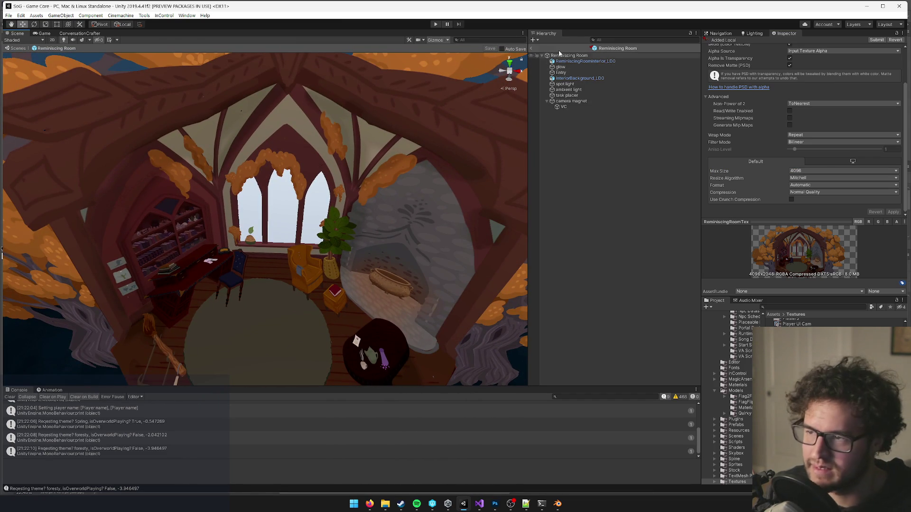
{"action": "left_click", "coordinate": [532, 48]}
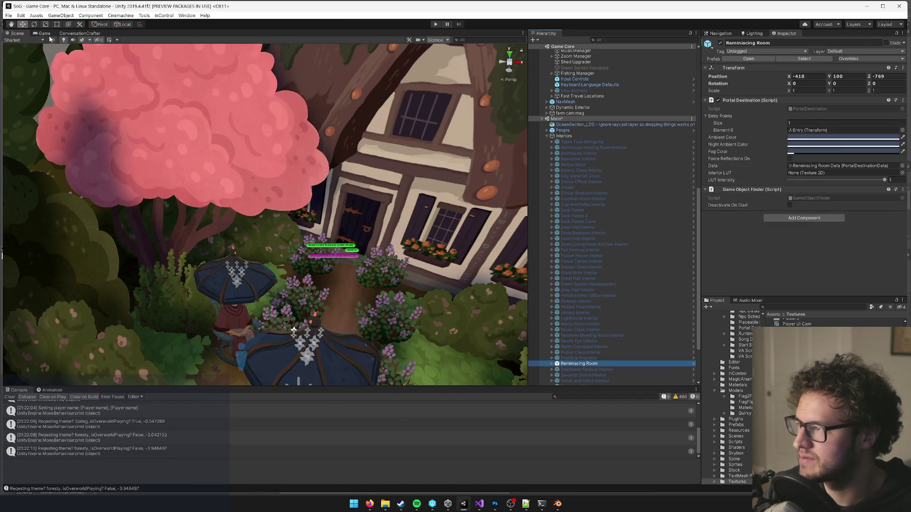
- In the Game view, disable the Reminiscing Room object and start playtesting
{"action": "left_click", "coordinate": [47, 34]}
{"action": "left_click", "coordinate": [720, 44]}
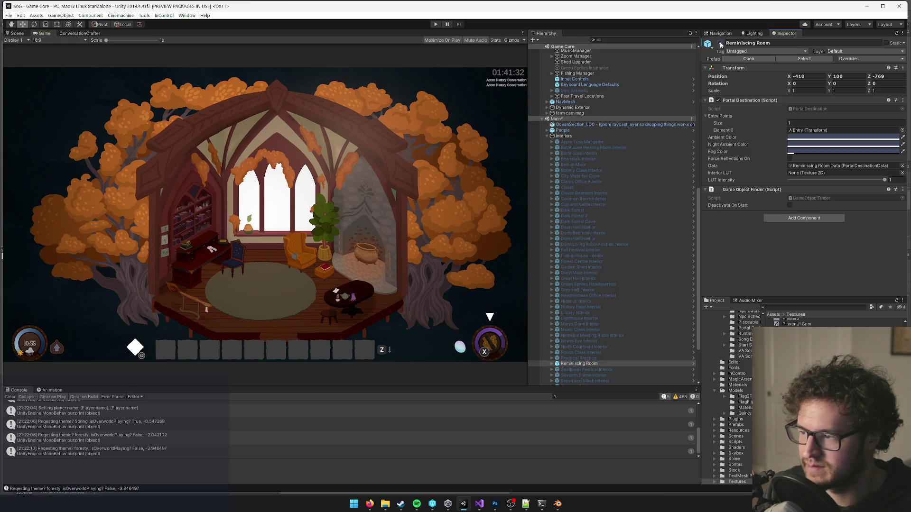
{"action": "left_click", "coordinate": [436, 25]}
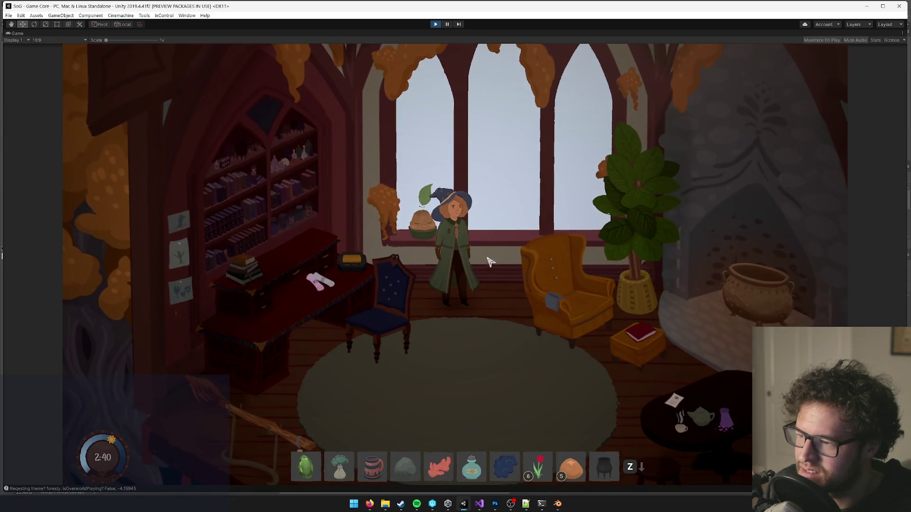
{"action": "right_click", "coordinate": [19, 34]}
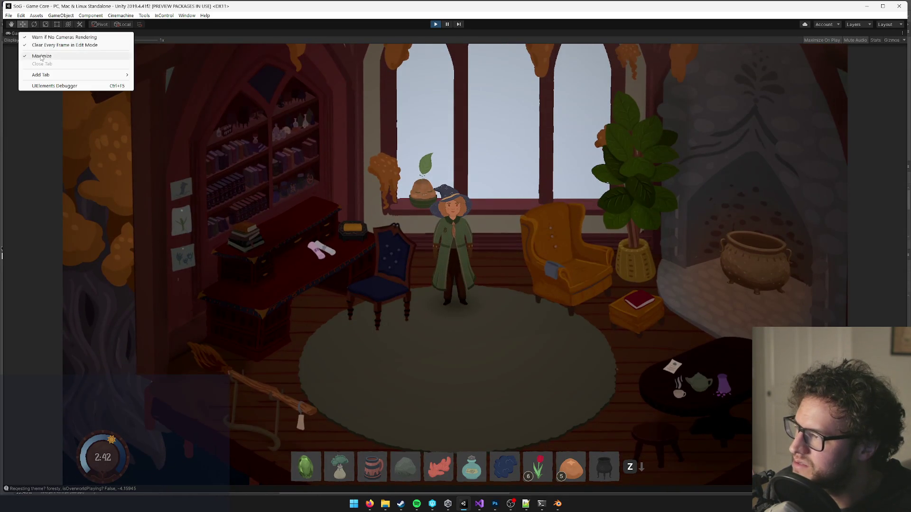
- Toggle Game view maximize off and on, then walk the witch around the room
{"action": "left_click", "coordinate": [47, 58]}
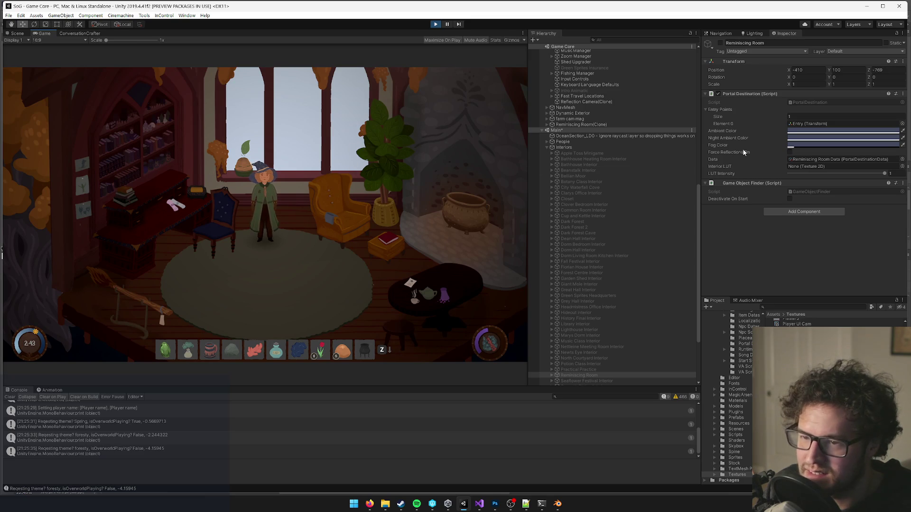
{"action": "right_click", "coordinate": [44, 33]}
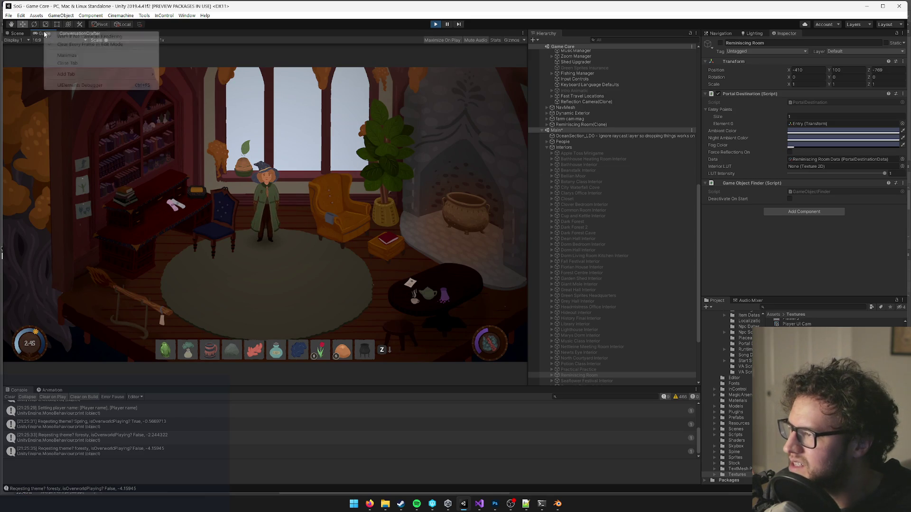
{"action": "left_click", "coordinate": [57, 55]}
{"action": "key", "text": "s"}
{"action": "key", "text": "d"}
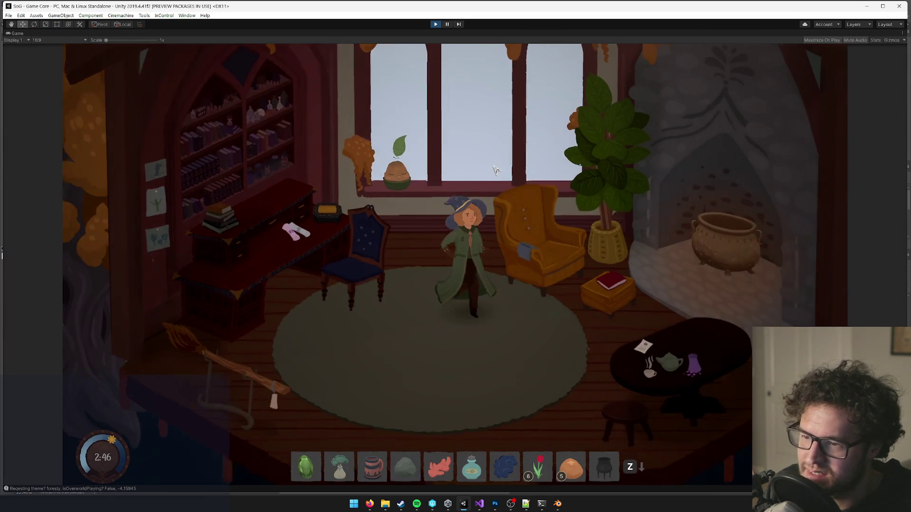
{"action": "key", "text": "a"}
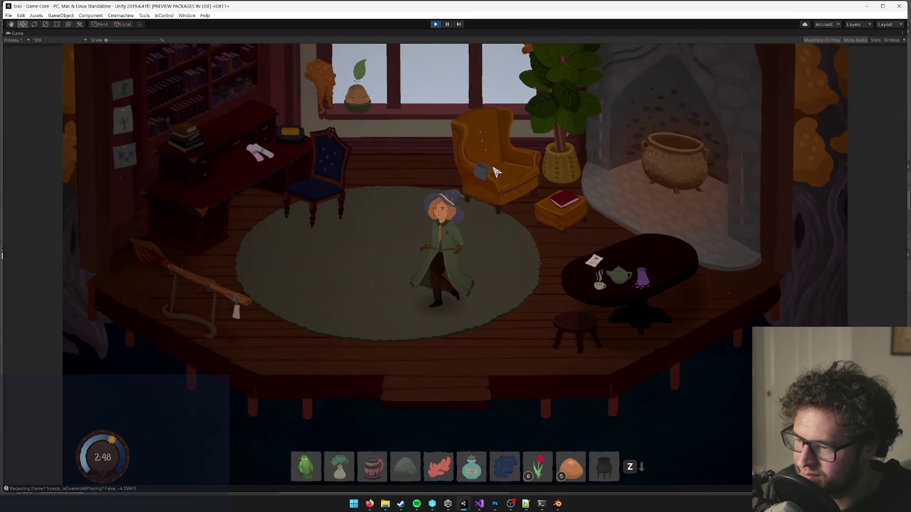
{"action": "key", "text": "w"}
{"action": "key", "text": "d"}
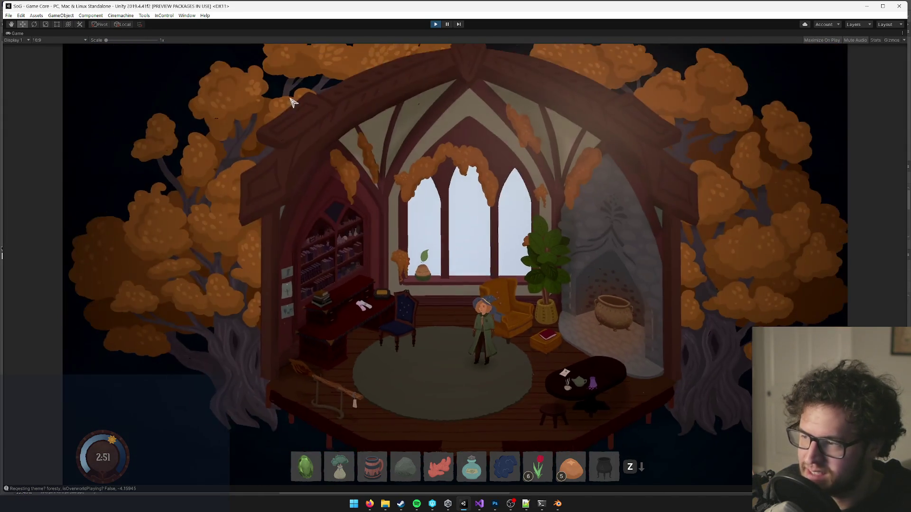
- Un-maximize the Game view to restore the full editor layout and scroll the panels
{"action": "right_click", "coordinate": [17, 33]}
{"action": "left_click", "coordinate": [33, 56]}
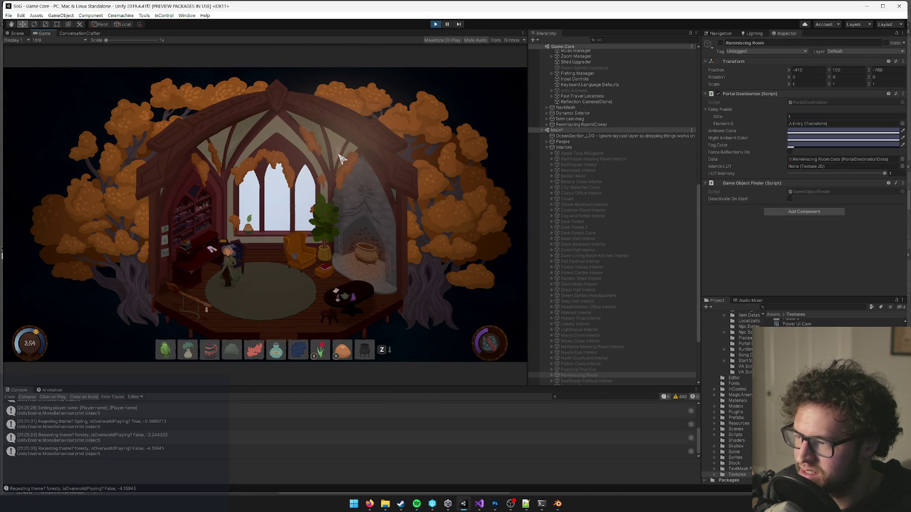
{"action": "scroll", "coordinate": [341, 159], "scroll_direction": "up", "scroll_amount": 3}
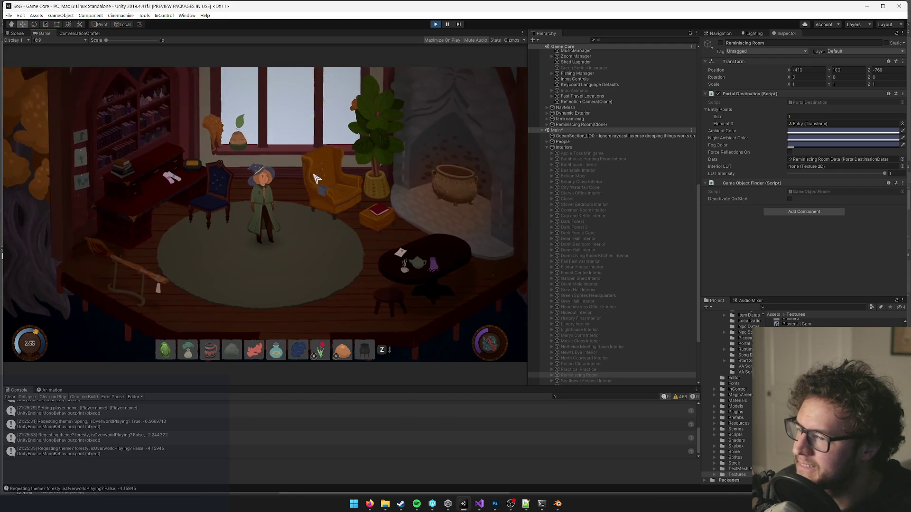
{"action": "scroll", "coordinate": [317, 178], "scroll_direction": "down", "scroll_amount": 3}
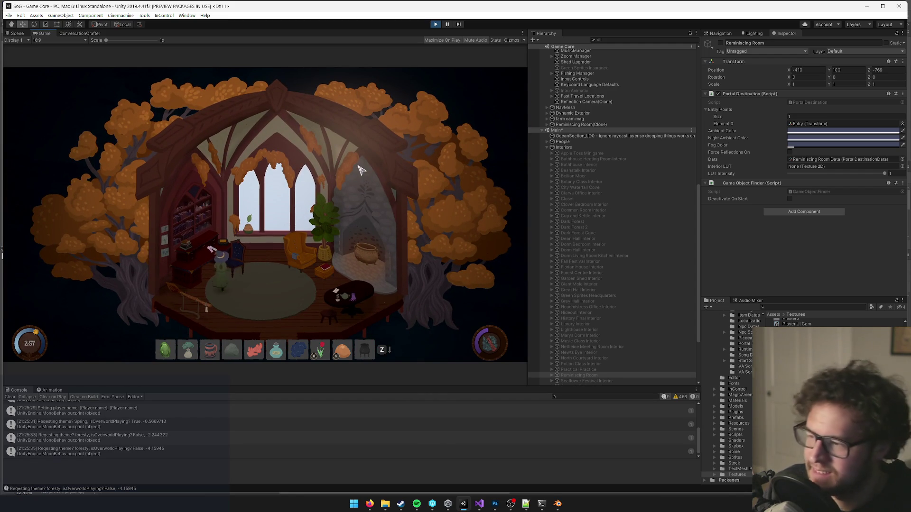
{"action": "scroll", "coordinate": [353, 174], "scroll_direction": "up", "scroll_amount": 3}
{"action": "scroll", "coordinate": [353, 174], "scroll_direction": "down", "scroll_amount": 3}
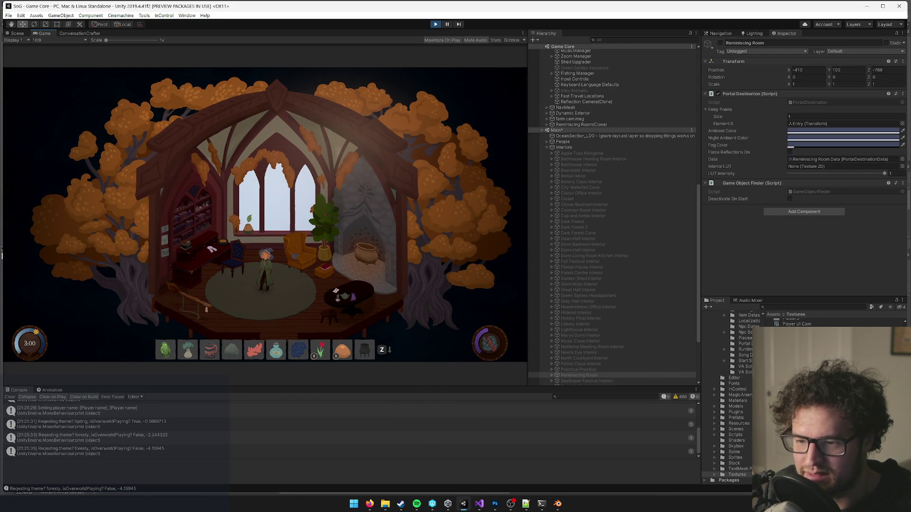
{"action": "scroll", "coordinate": [807, 320], "scroll_direction": "up", "scroll_amount": 2}
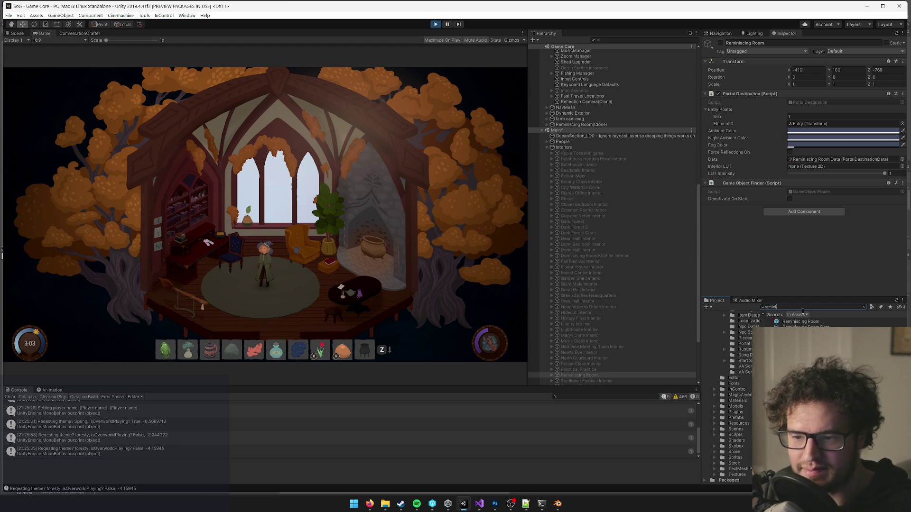
- Raise the ReminiscingRoomTex texture's import max size from 4096 to 8192
{"action": "left_click", "coordinate": [807, 332]}
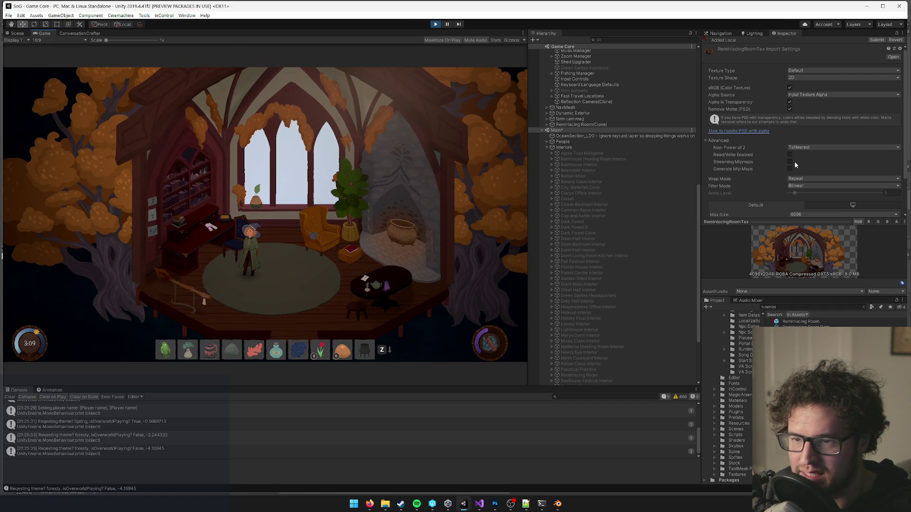
{"action": "scroll", "coordinate": [795, 164], "scroll_direction": "down", "scroll_amount": 2}
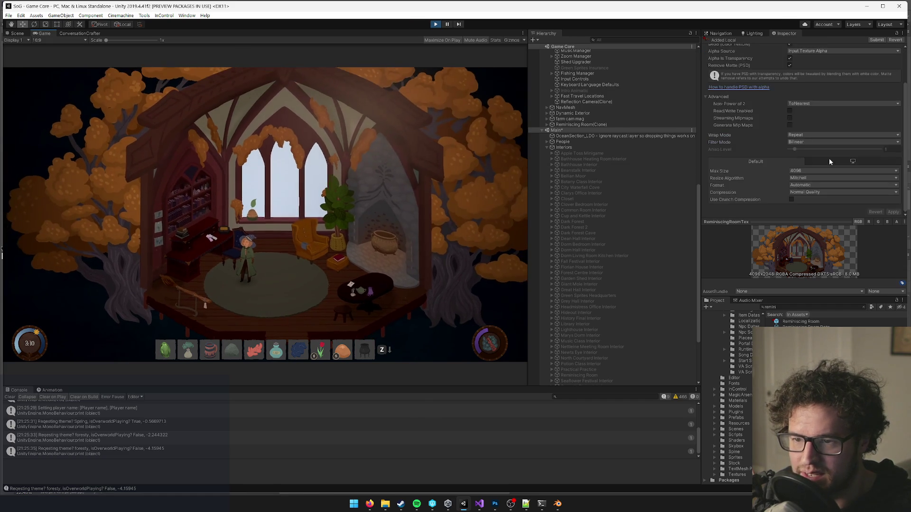
{"action": "left_click", "coordinate": [814, 171]}
{"action": "left_click", "coordinate": [805, 242]}
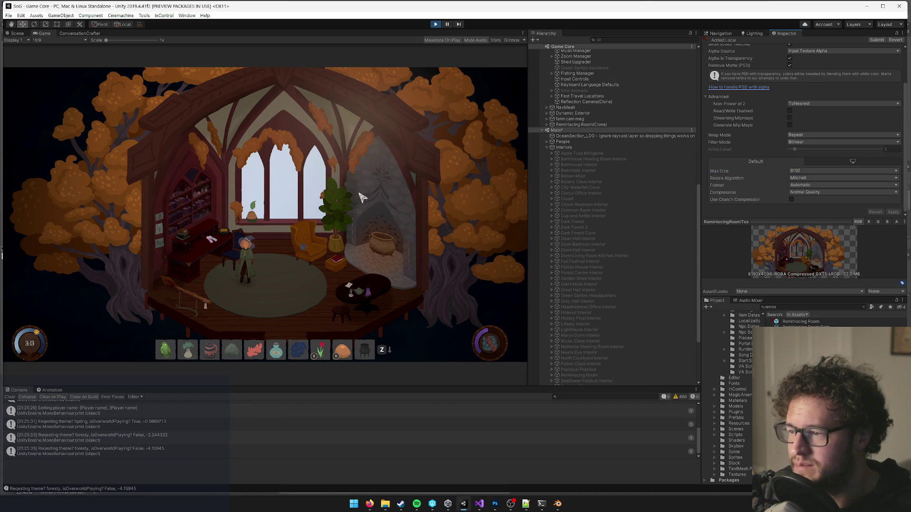
{"action": "scroll", "coordinate": [299, 192], "scroll_direction": "up", "scroll_amount": 5}
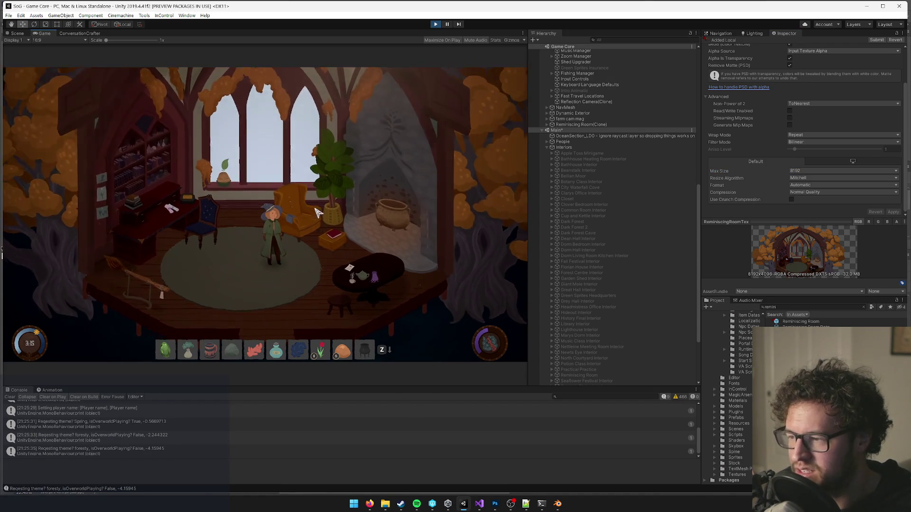
- Maximize the Game view and walk the witch left to the desk, then right to the armchair
{"action": "right_click", "coordinate": [44, 33]}
{"action": "left_click", "coordinate": [95, 58]}
{"action": "key", "text": "a"}
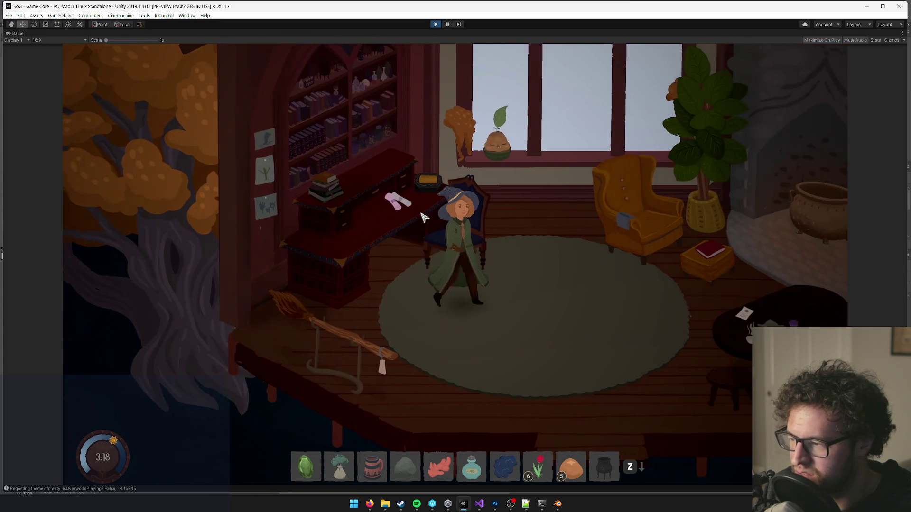
{"action": "scroll", "coordinate": [424, 217], "scroll_direction": "down", "scroll_amount": 5}
{"action": "key", "text": "d"}
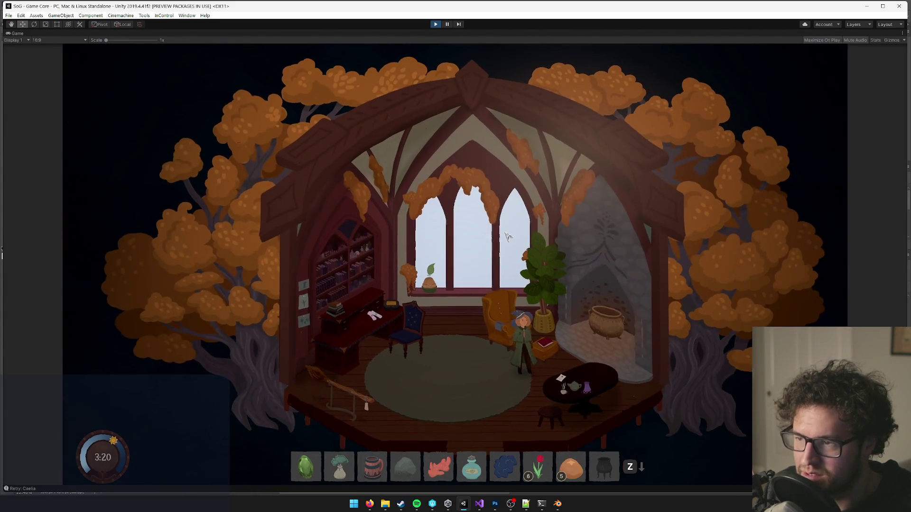
{"action": "scroll", "coordinate": [507, 236], "scroll_direction": "up", "scroll_amount": 5}
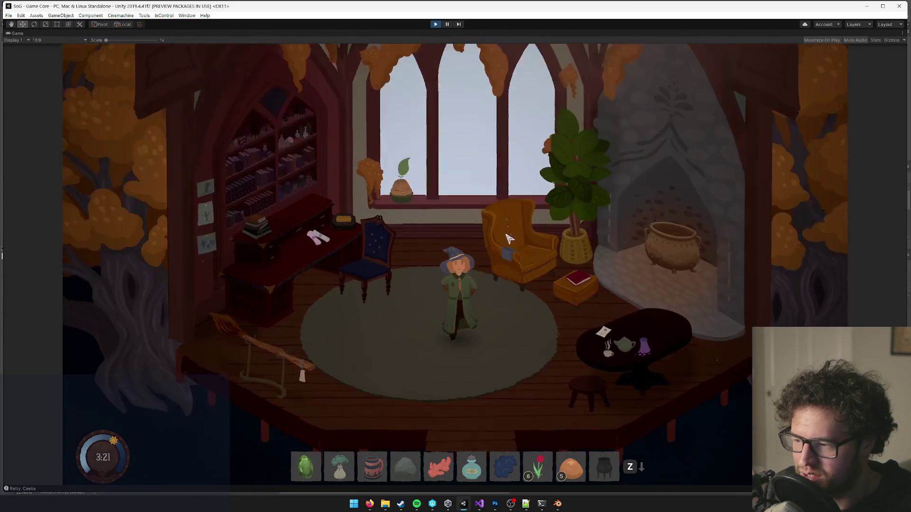
{"action": "scroll", "coordinate": [509, 239], "scroll_direction": "down", "scroll_amount": 5}
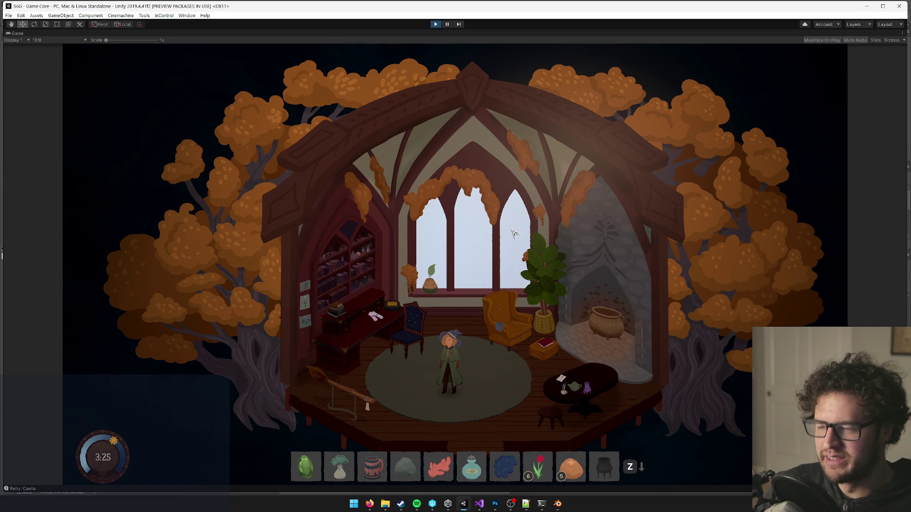
- Walk the witch to the cauldron, back to the window, then toward the armchair
{"action": "key", "text": "d"}
{"action": "scroll", "coordinate": [546, 225], "scroll_direction": "up", "scroll_amount": 5}
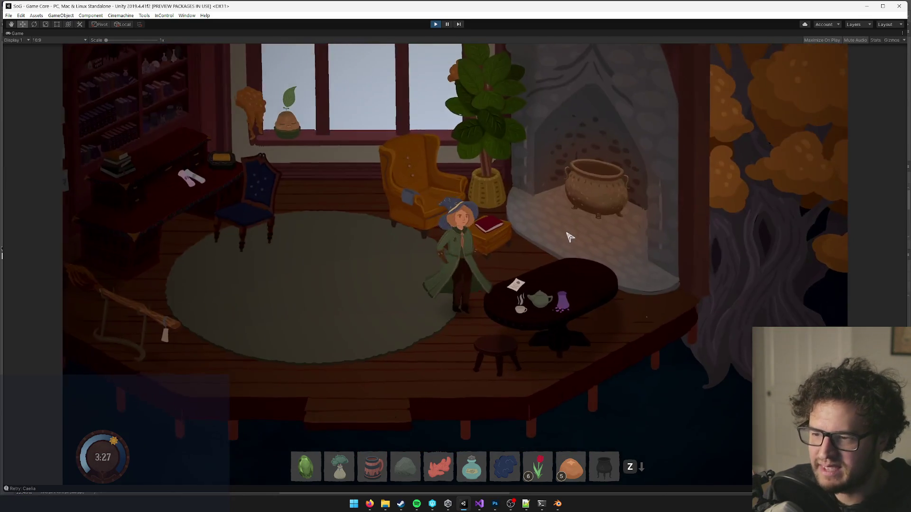
{"action": "key", "text": "a"}
{"action": "scroll", "coordinate": [563, 225], "scroll_direction": "down", "scroll_amount": 5}
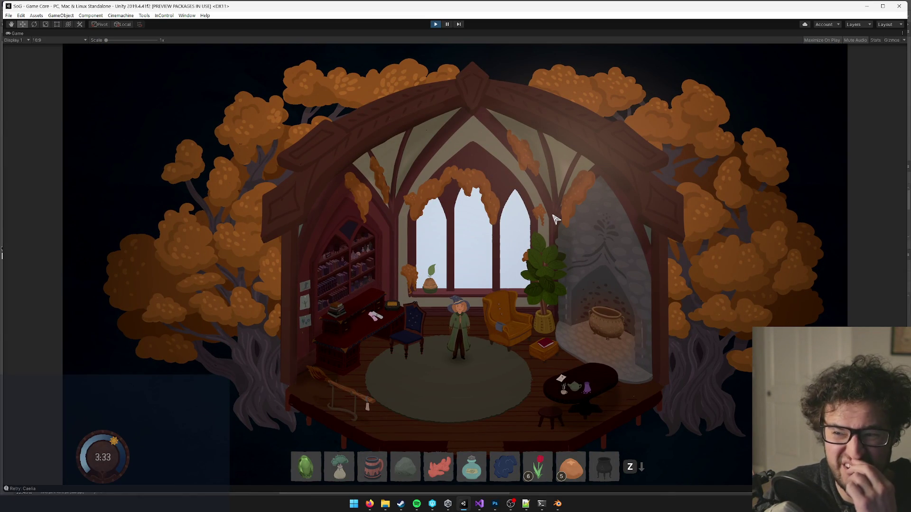
{"action": "key", "text": "w"}
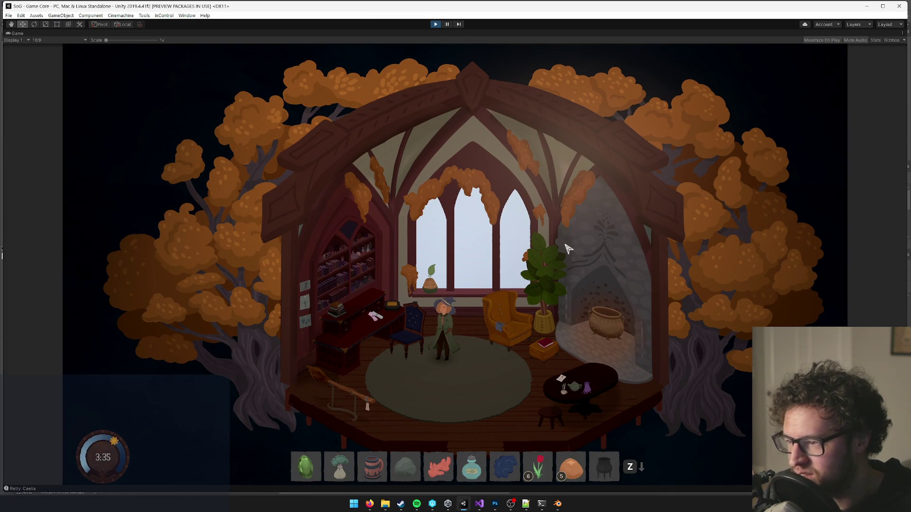
{"action": "scroll", "coordinate": [567, 247], "scroll_direction": "up", "scroll_amount": 5}
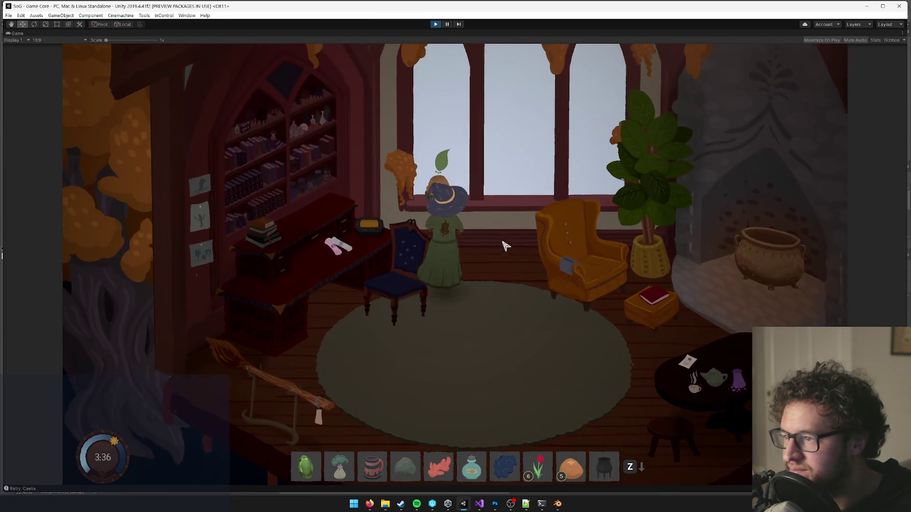
{"action": "scroll", "coordinate": [506, 245], "scroll_direction": "down", "scroll_amount": 5}
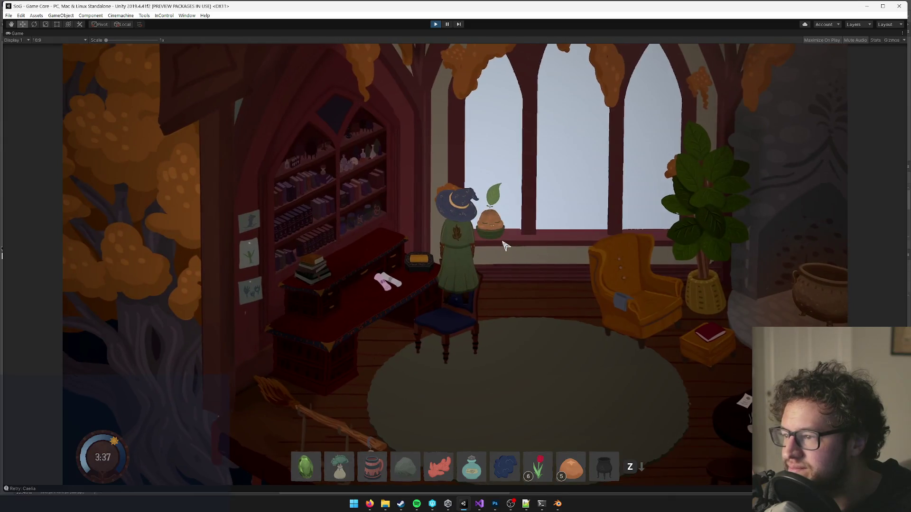
{"action": "key", "text": "s"}
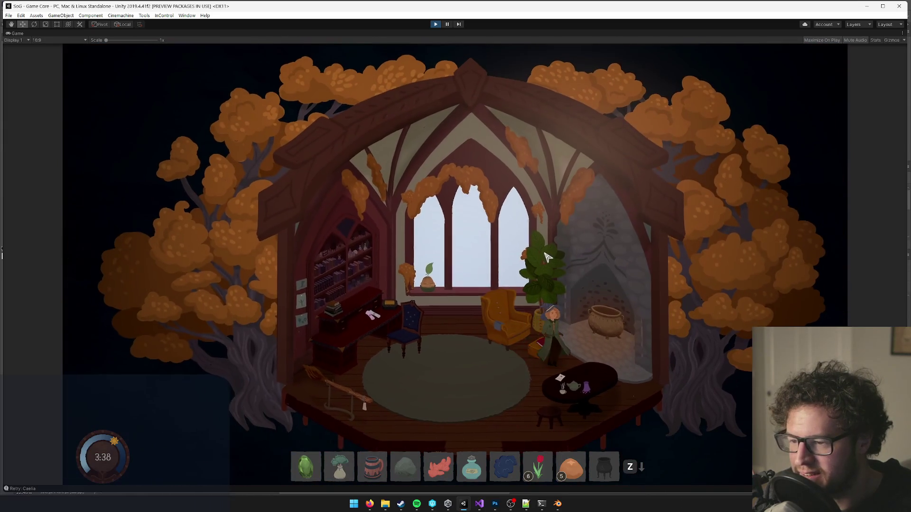
- Send the witch around the rug, over to the cauldron, and beside the armchair and book table
{"action": "left_click", "coordinate": [507, 182]}
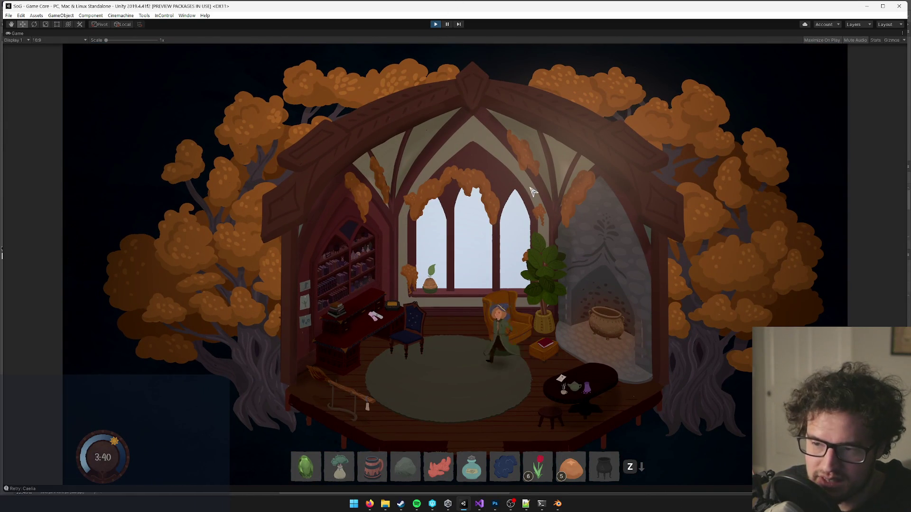
{"action": "key", "text": "d"}
{"action": "key", "text": "s"}
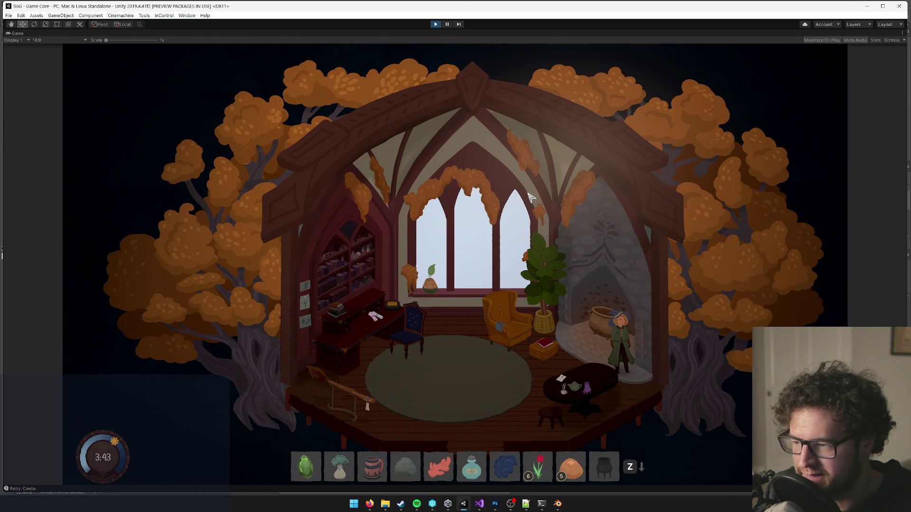
{"action": "left_click", "coordinate": [522, 334]}
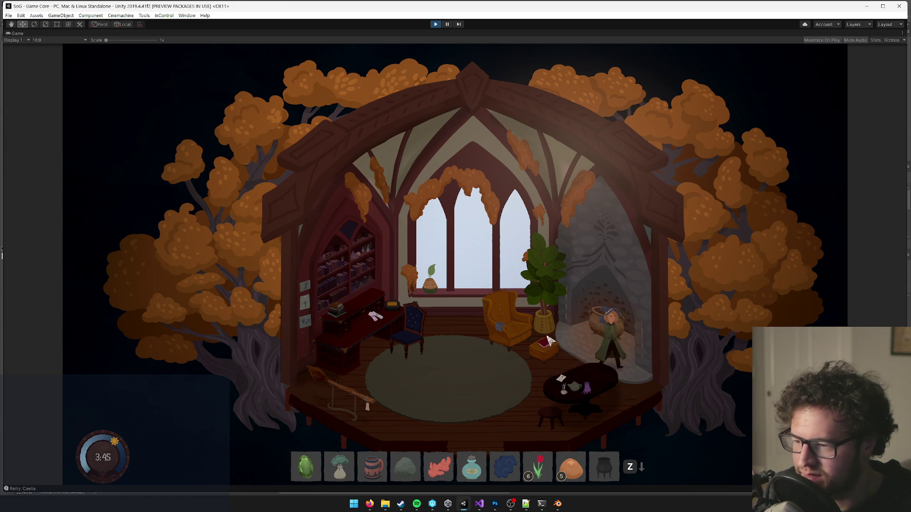